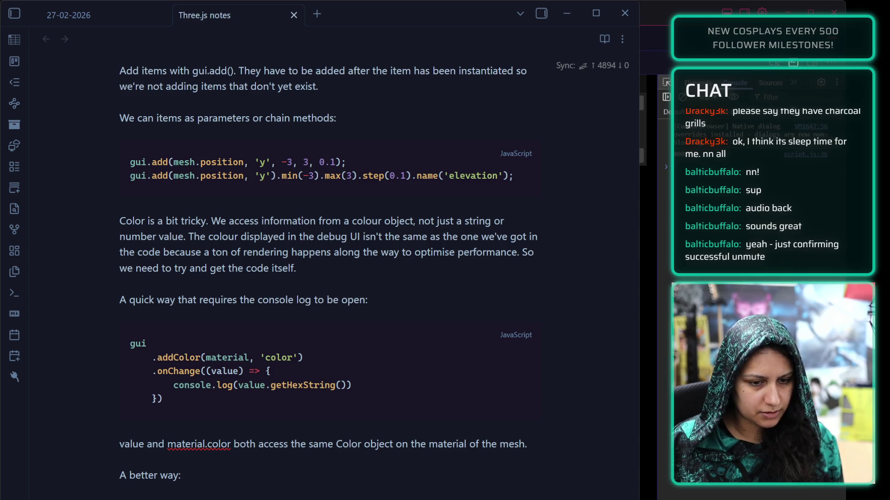
Finish 'A better way': instantiate an empty object after the GUI, set its colour, use it in the material.
{"action": "key", "text": "BackSpace"}
{"action": "type", "text": "is to add an empty ob"}
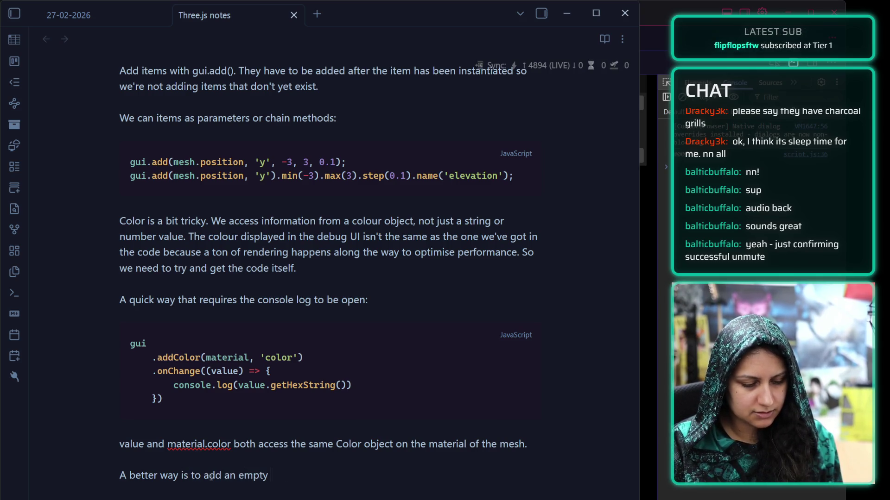
{"action": "key", "text": "BackSpace"}
{"action": "key", "text": "BackSpace"}
{"action": "key", "text": "BackSpace"}
{"action": "type", "text": "instan"}
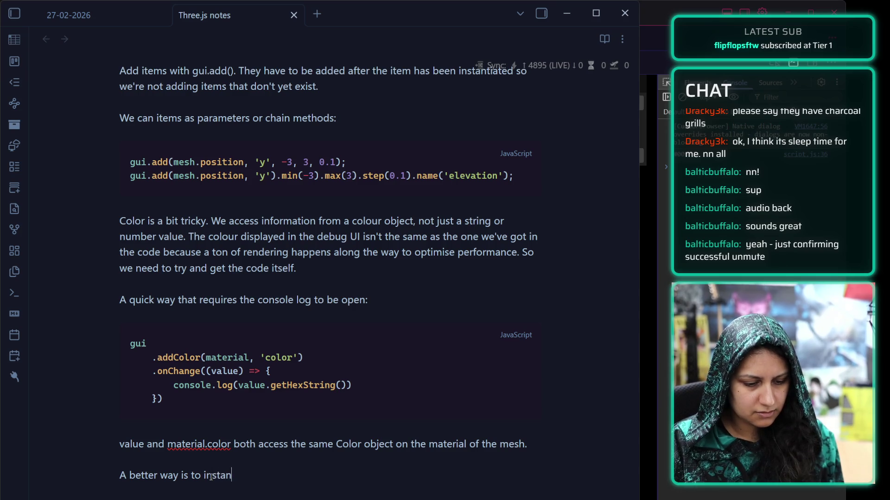
{"action": "type", "text": "tiate an empty object ri"}
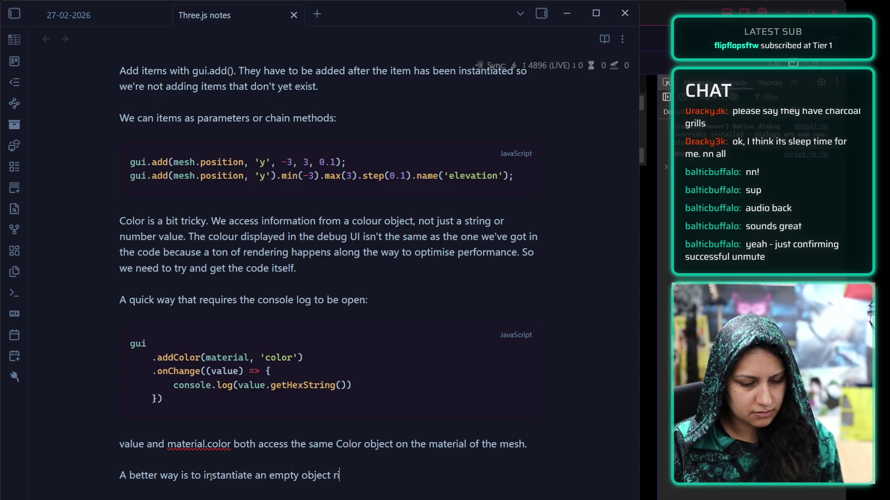
{"action": "type", "text": "ght after the GUI"}
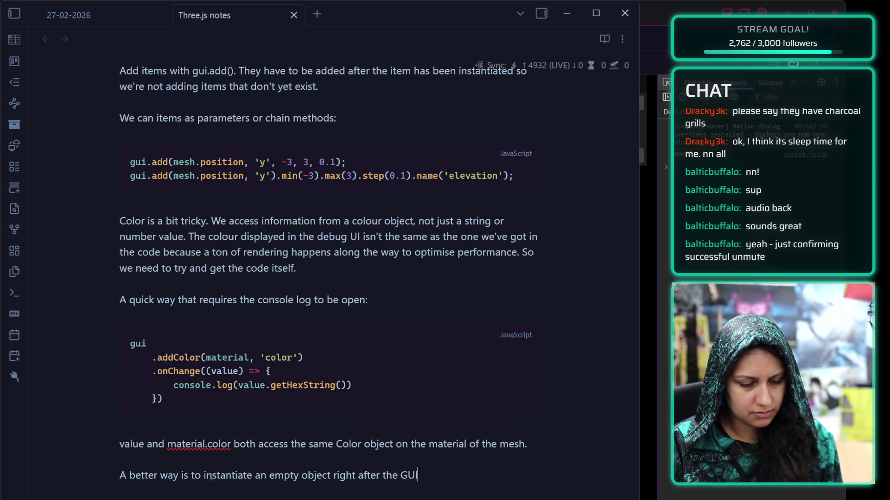
{"action": "type", "text": ". "}
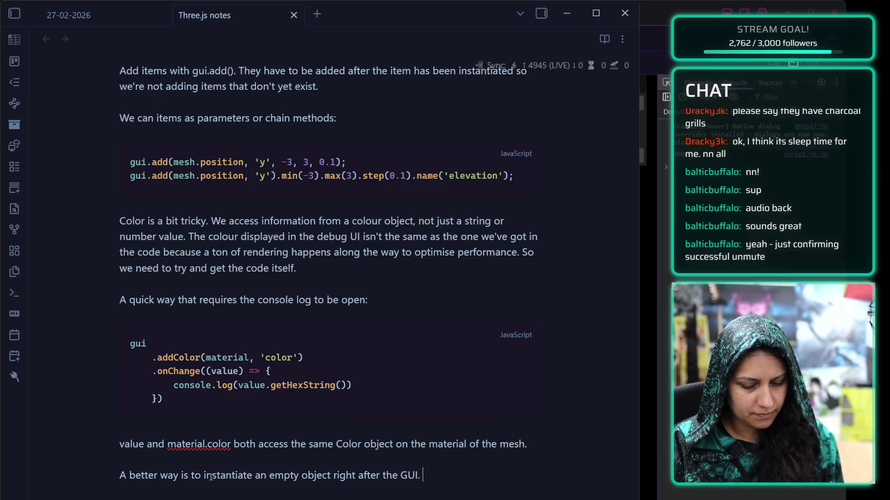
{"action": "type", "text": "Assign "}
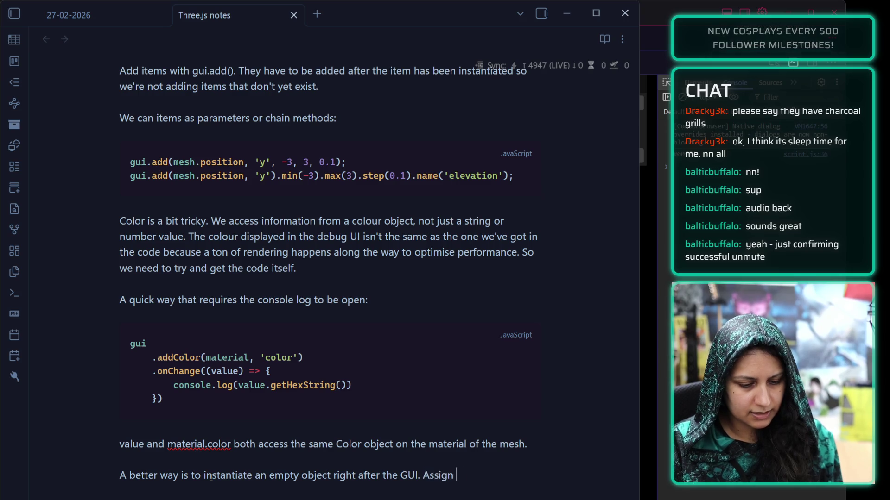
{"action": "type", "text": "a colour right before the gemoe"}
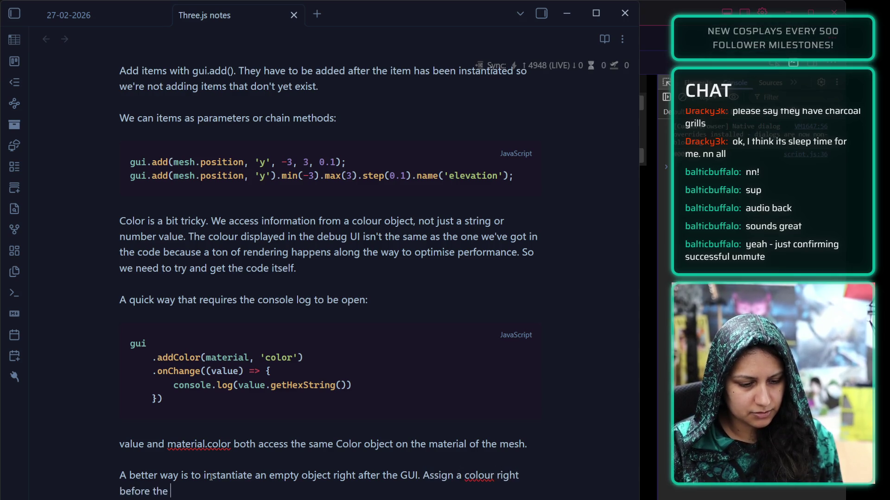
{"action": "key", "text": "BackSpace"}
{"action": "type", "text": "om"}
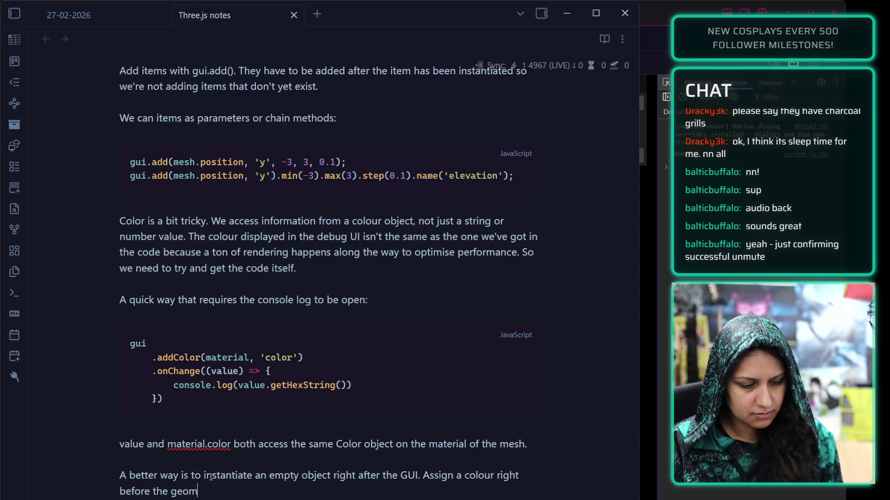
{"action": "type", "text": "etry, and then "}
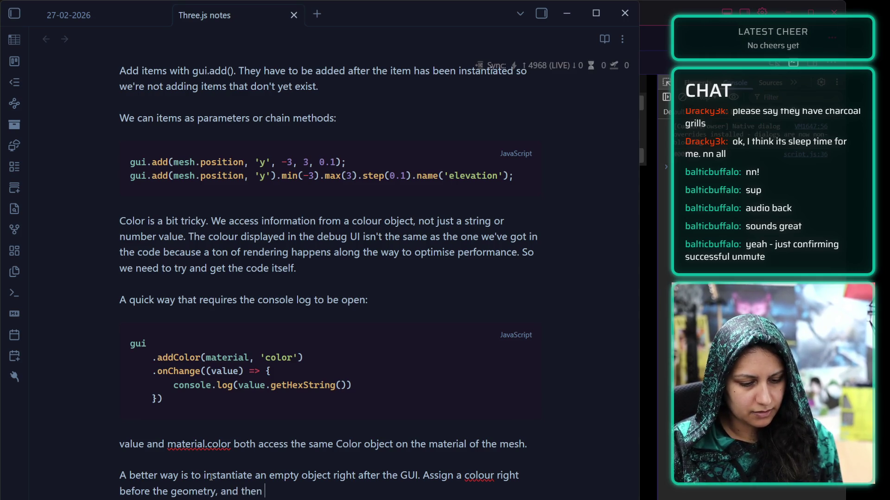
{"action": "type", "text": "use it instead"}
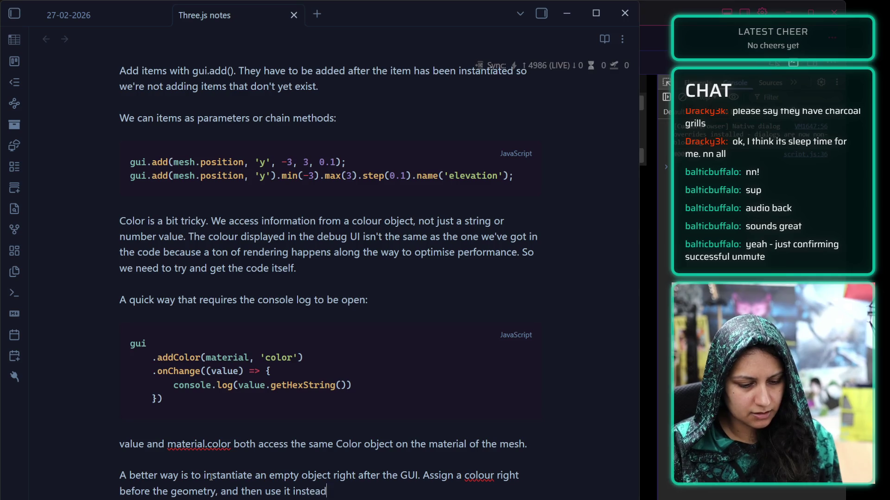
{"action": "type", "text": " of "}
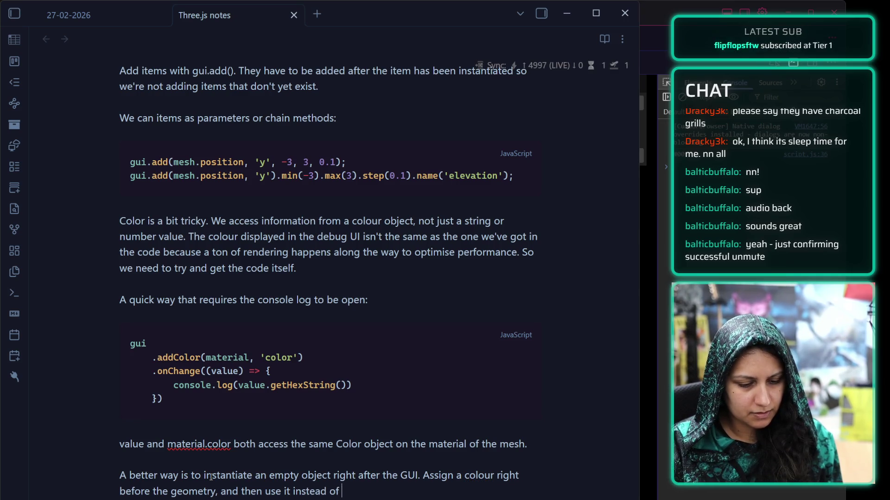
{"action": "type", "text": "a directco"}
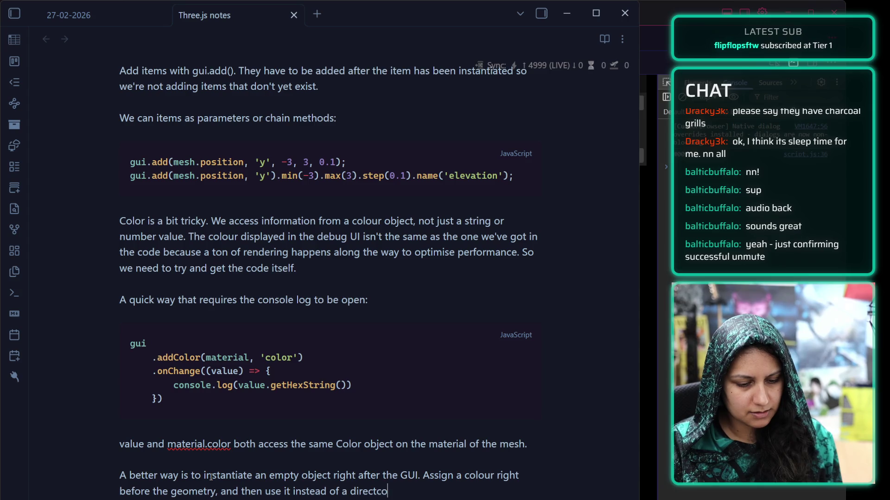
{"action": "key", "text": "BackSpace"}
{"action": "key", "text": "BackSpace"}
{"action": "type", "text": " colour in the material."}
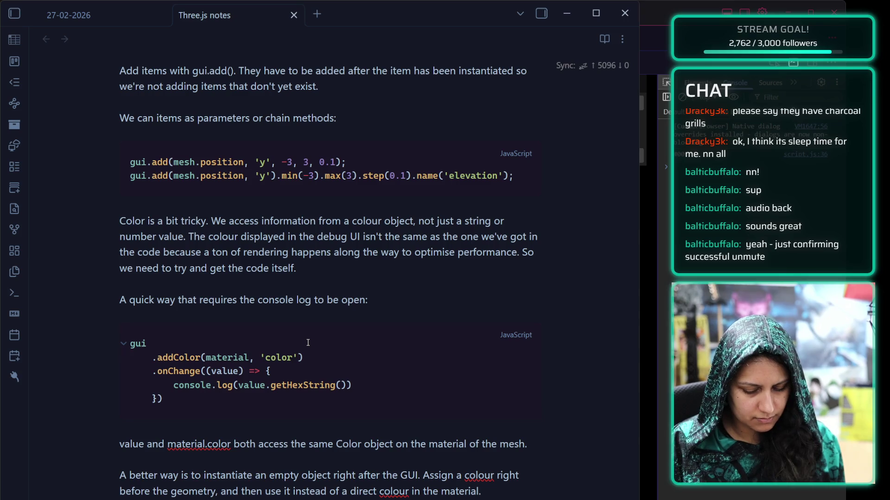
{"action": "scroll", "coordinate": [307, 343], "scroll_direction": "down", "scroll_amount": 1}
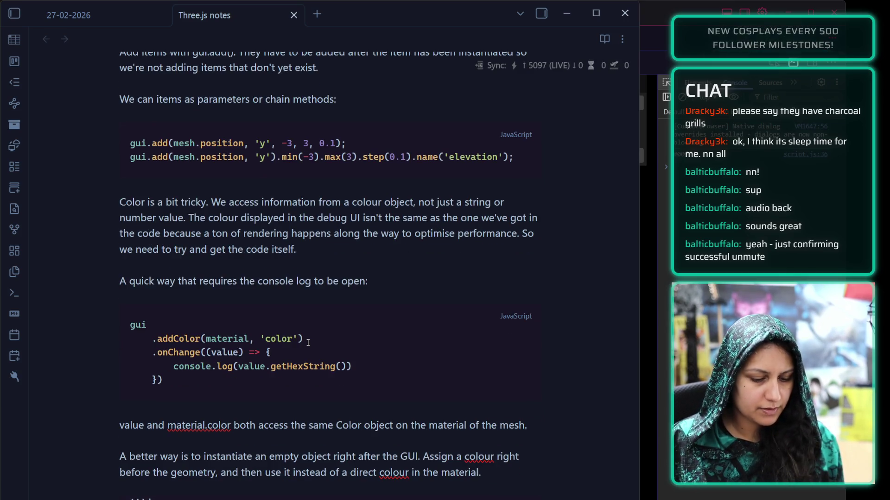
Scroll through the lesson's debugObject addColor code, then return to the Obsidian Three.js notes.
{"action": "scroll", "coordinate": [411, 113], "scroll_direction": "down", "scroll_amount": 5}
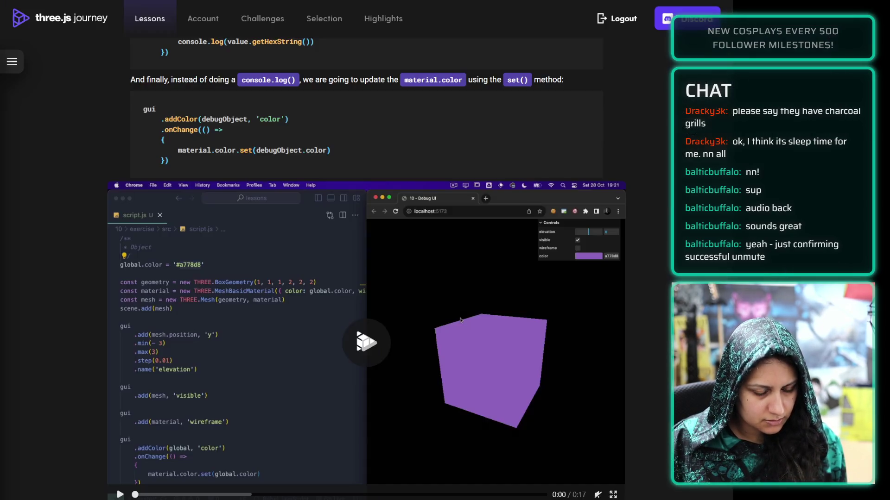
{"action": "key", "text": "alt+Tab"}
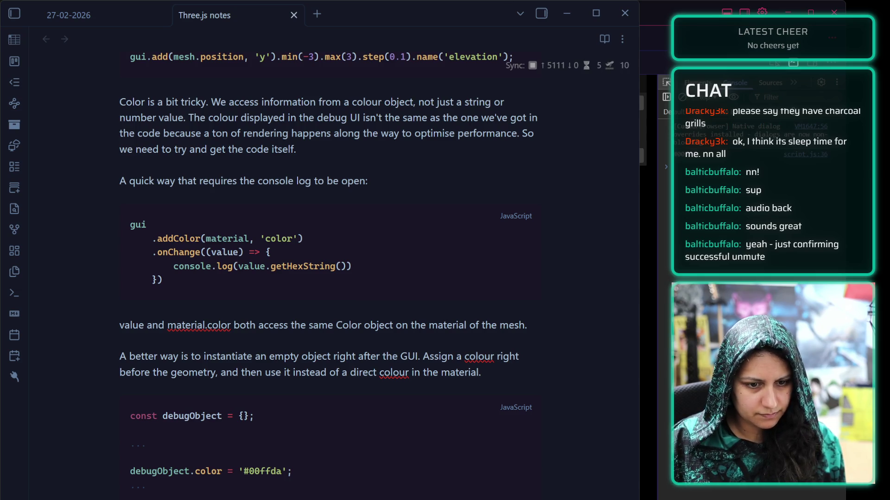
{"action": "left_click", "coordinate": [407, 373]}
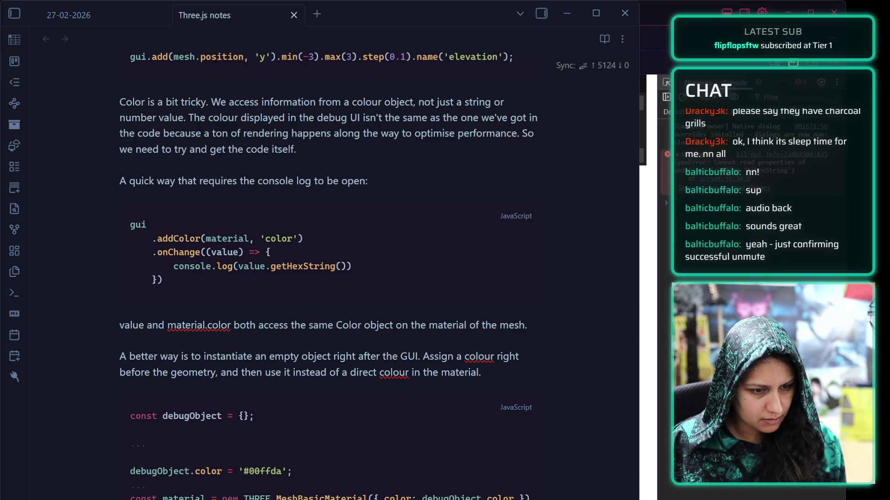
{"action": "key", "text": "Down"}
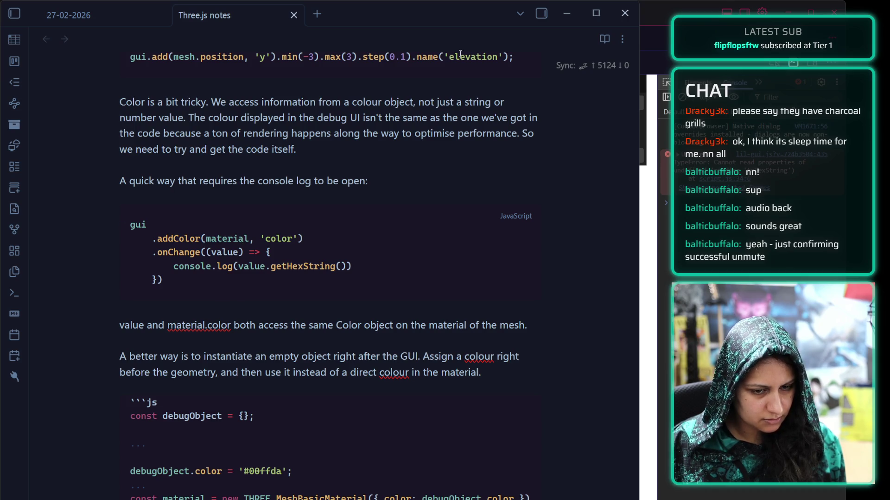
{"action": "key", "text": "Up"}
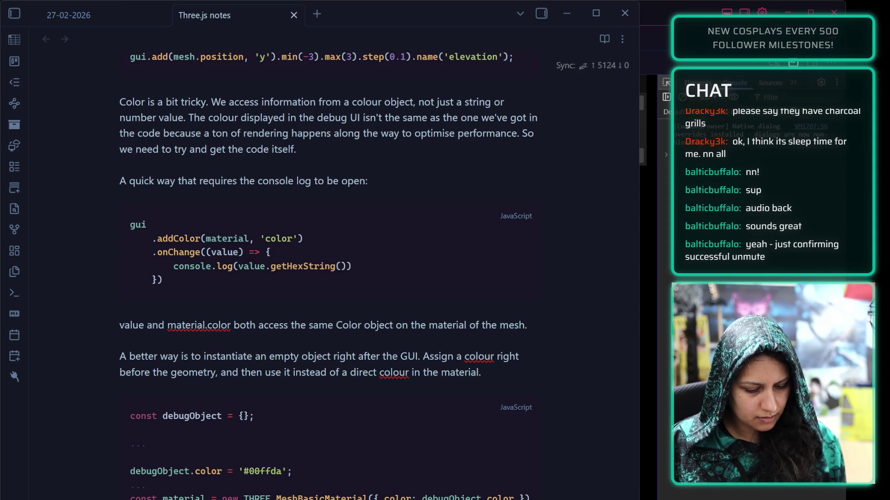
{"action": "key", "text": "Down"}
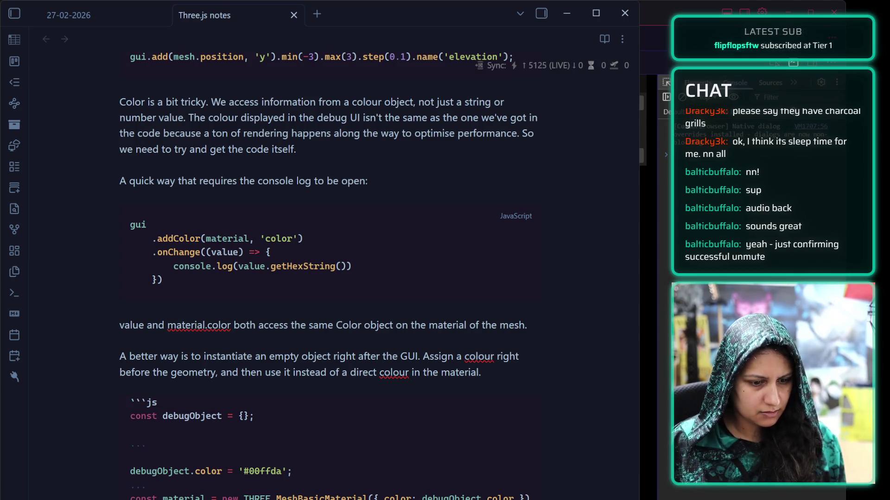
{"action": "double_click", "coordinate": [225, 239]}
{"action": "scroll", "coordinate": [287, 324], "scroll_direction": "up", "scroll_amount": 2}
{"action": "scroll", "coordinate": [324, 417], "scroll_direction": "down", "scroll_amount": 3}
{"action": "type", "text": ".addColor(debugObject, 'color')"}
{"action": "left_click", "coordinate": [358, 453]}
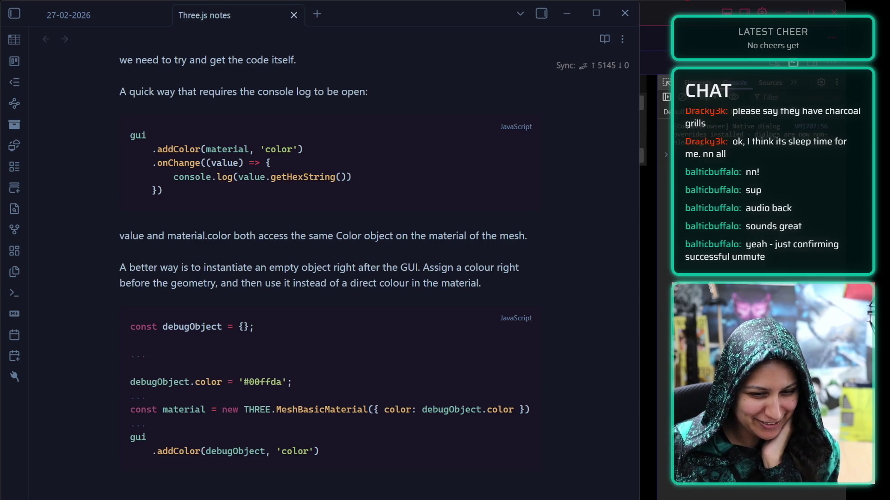
Switch back to the debug-ui script.js and its cube preview.
{"action": "key", "text": "alt+Tab"}
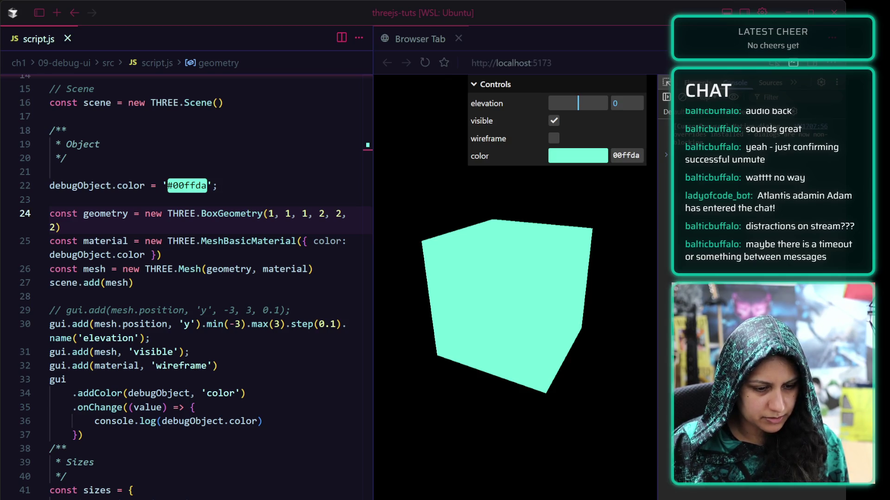
Add a debugObject.spin arrow function on a new line below the colour assignment.
{"action": "left_click", "coordinate": [246, 191]}
{"action": "key", "text": "Return"}
{"action": "type", "text": "debugObject.sping("}
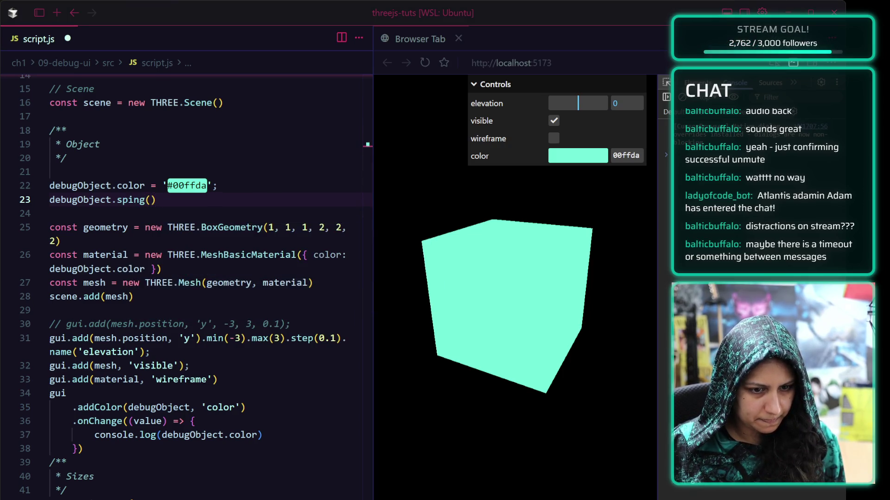
{"action": "key", "text": "BackSpace"}
{"action": "key", "text": "BackSpace"}
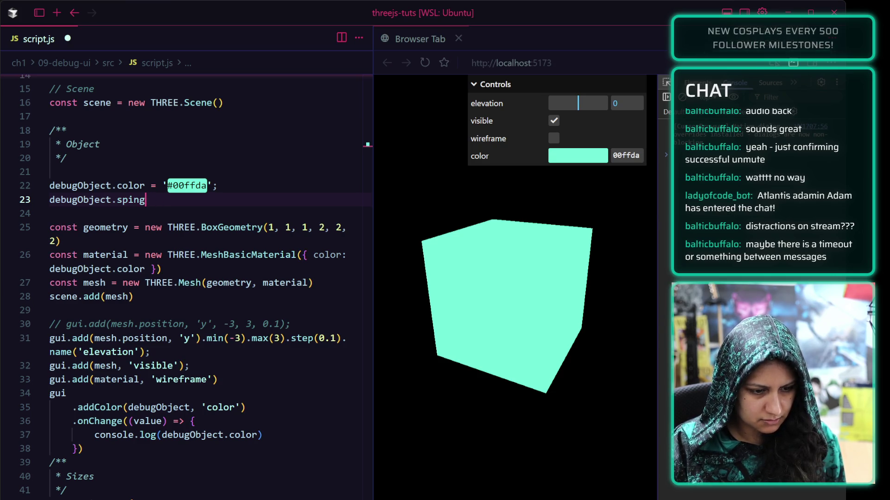
{"action": "type", "text": "= () => {"}
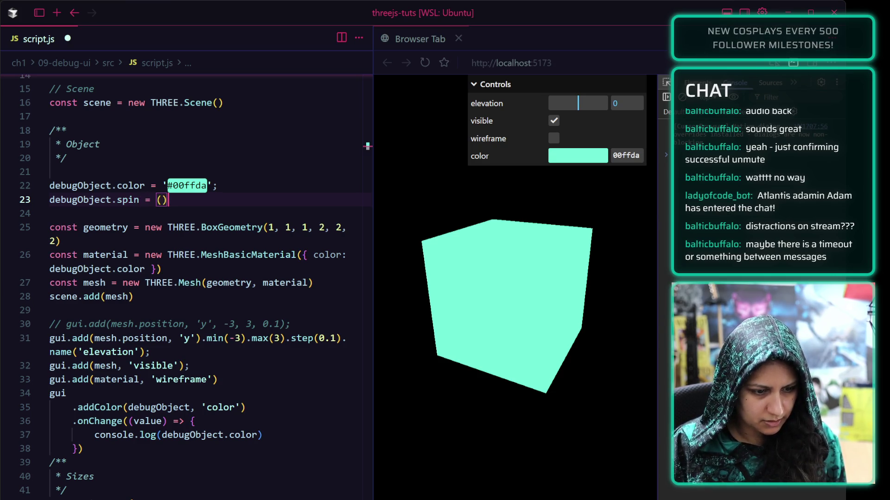
{"action": "key", "text": "Return"}
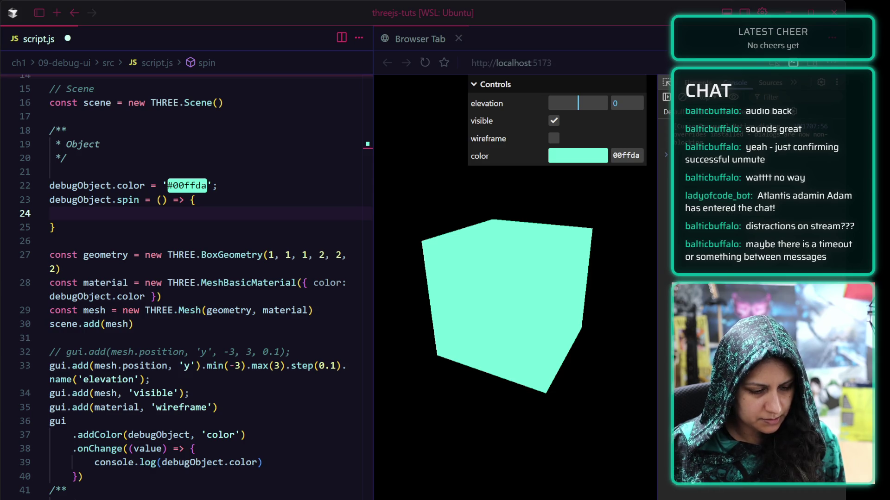
Make spin call gsap.to(mesh.rotation, { duration: 1, y: mesh.rotation.y * Math.PI * 2 }) and save.
{"action": "type", "text": "gsa"}
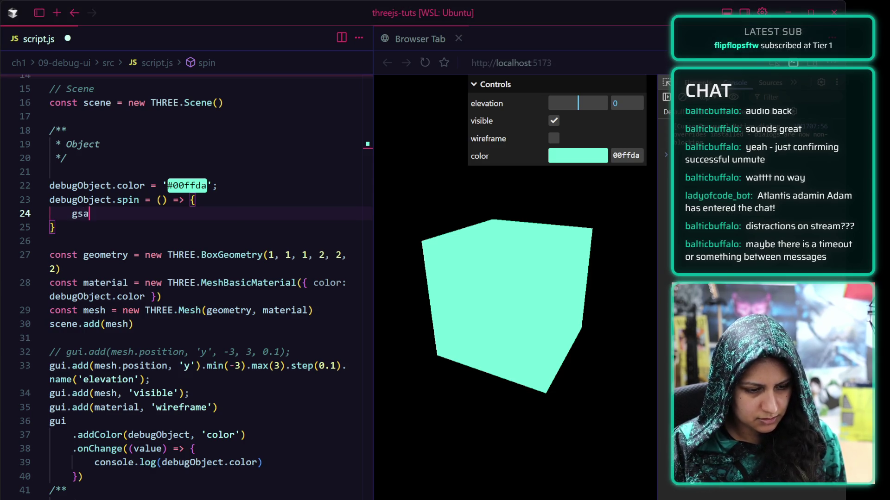
{"action": "type", "text": "p.to(mesh.ro"}
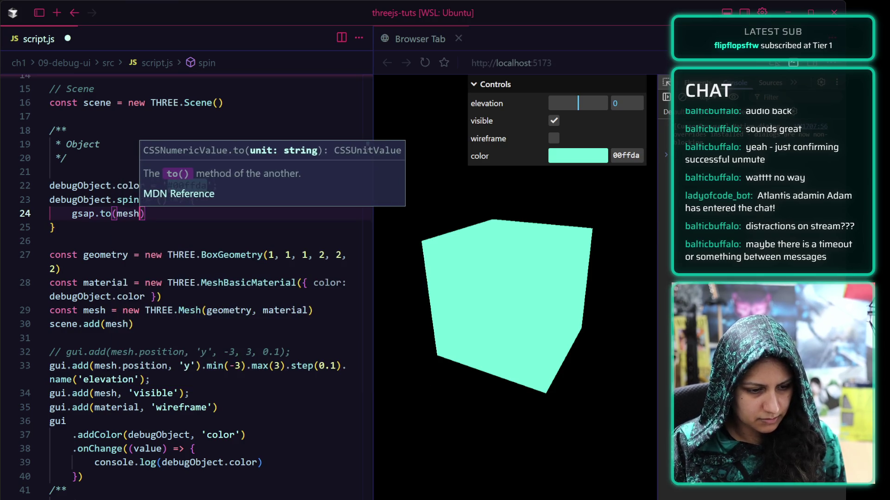
{"action": "type", "text": "tation"}
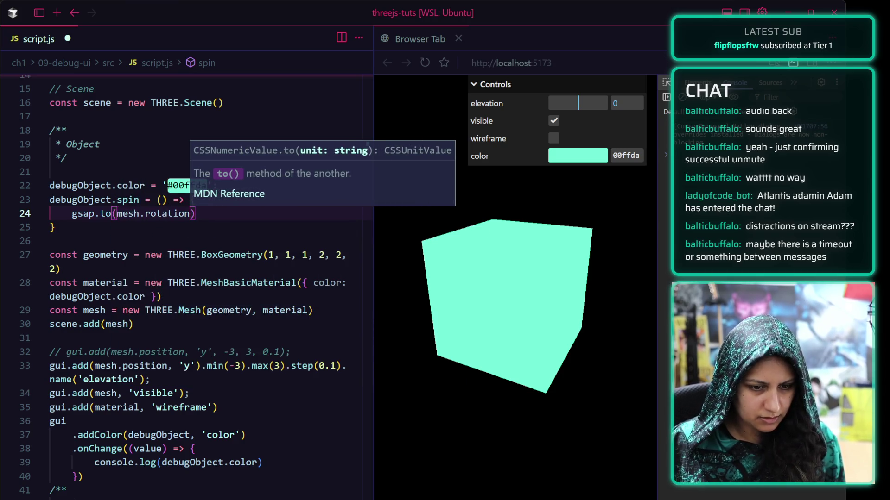
{"action": "key", "text": "Escape"}
{"action": "type", "text": ", {"}
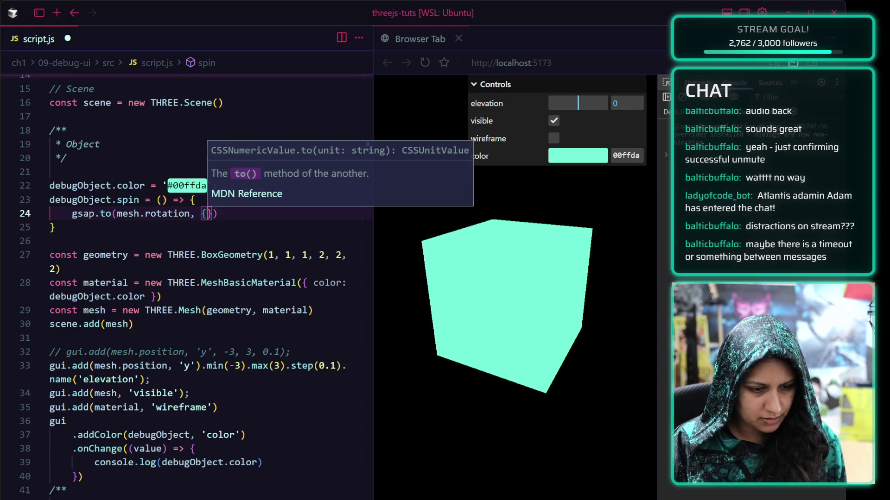
{"action": "key", "text": "Escape"}
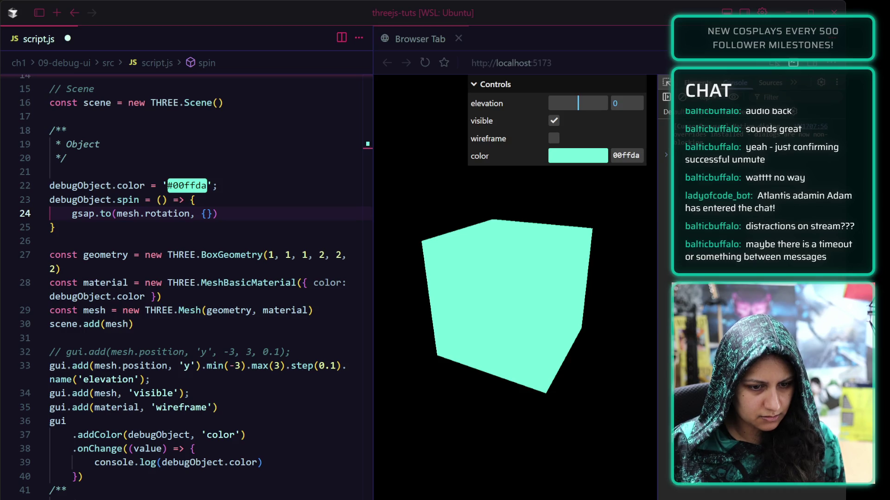
{"action": "type", "text": "duratoin"}
{"action": "key", "text": "BackSpace"}
{"action": "key", "text": "BackSpace"}
{"action": "key", "text": "BackSpace"}
{"action": "type", "text": "ion: 1, "}
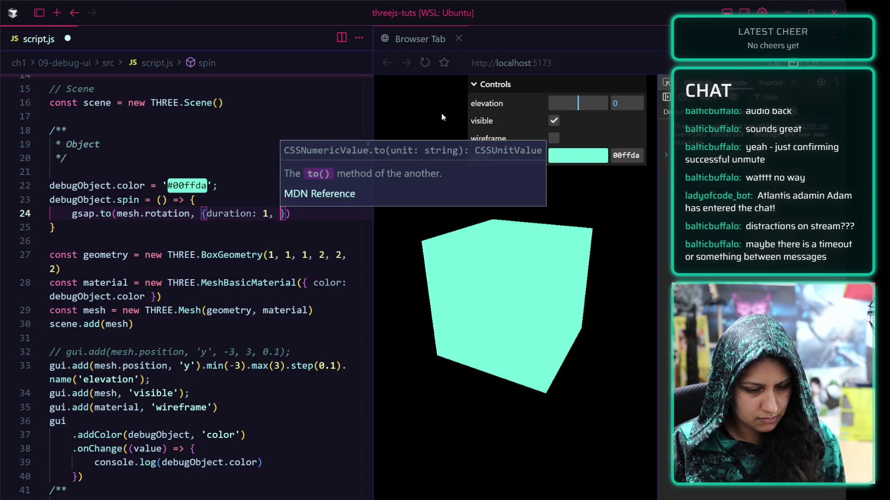
{"action": "type", "text": "y:"}
{"action": "key", "text": "Escape"}
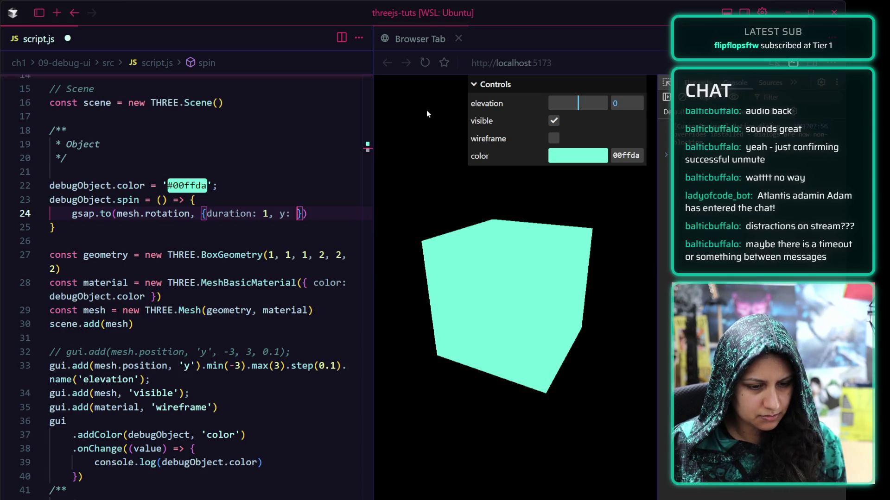
{"action": "type", "text": "mesh.rotation"}
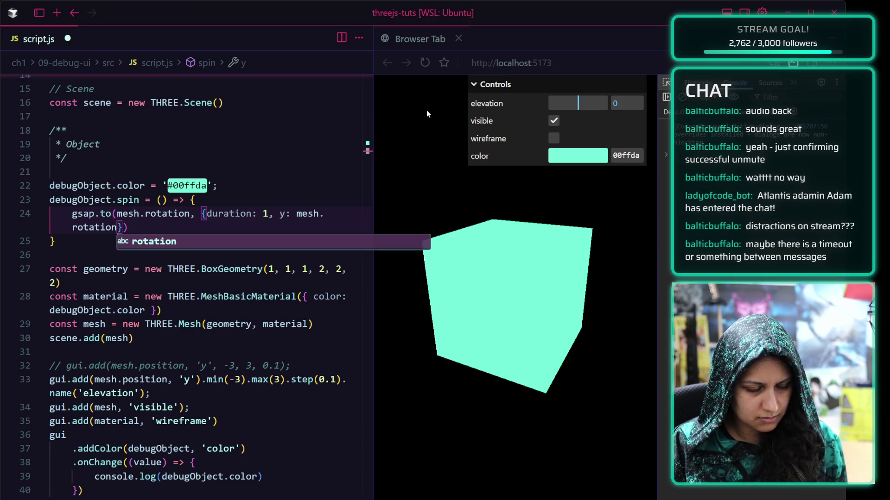
{"action": "key", "text": "Escape"}
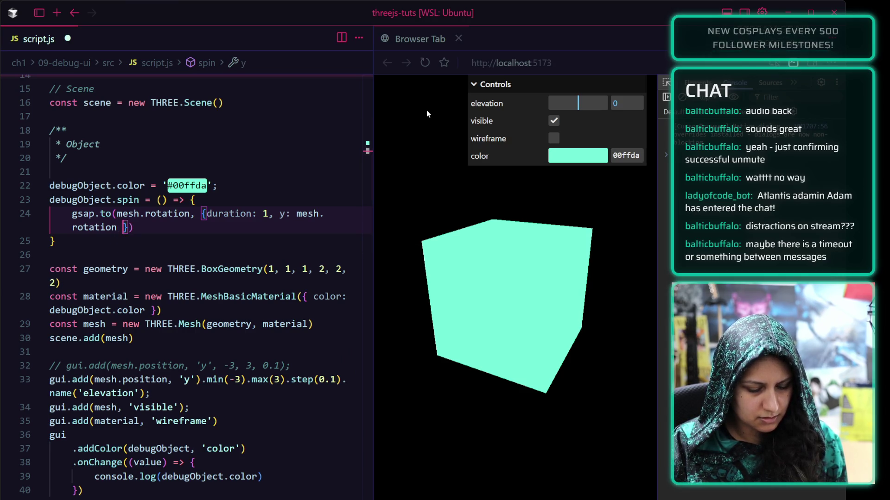
{"action": "type", "text": ".y * MATH"}
{"action": "key", "text": "BackSpace"}
{"action": "key", "text": "BackSpace"}
{"action": "key", "text": "BackSpace"}
{"action": "type", "text": "Math.PI * 2"}
{"action": "key", "text": "ctrl+s"}
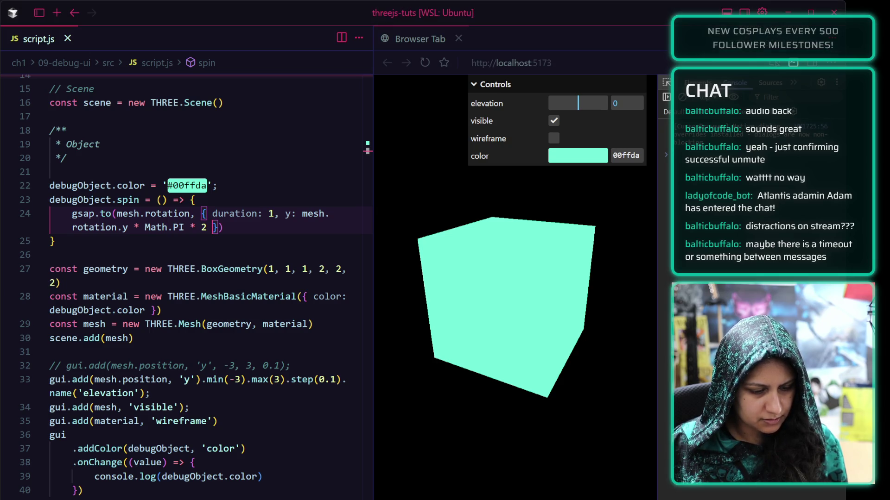
{"action": "scroll", "coordinate": [95, 410], "scroll_direction": "down", "scroll_amount": 2}
{"action": "left_click", "coordinate": [216, 371]}
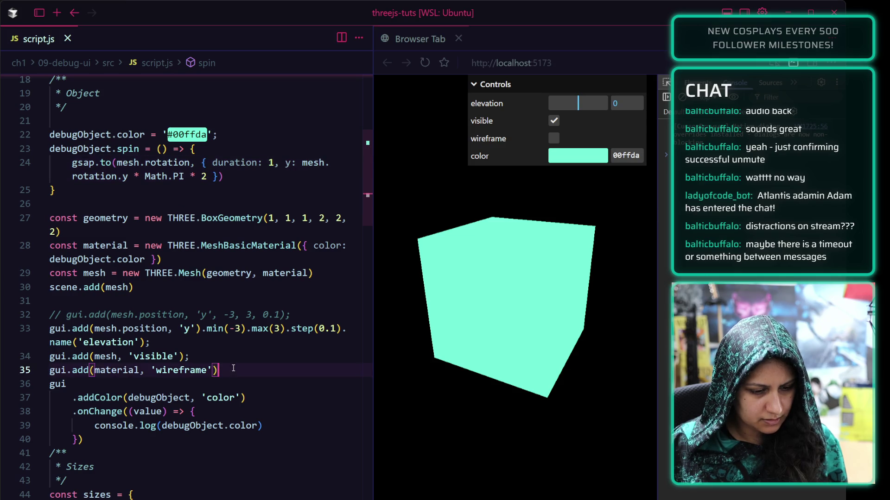
Add gui.add(debugObject, 'spin') after the wireframe line, save, and try the spin button.
{"action": "key", "text": "Return"}
{"action": "type", "text": "g"}
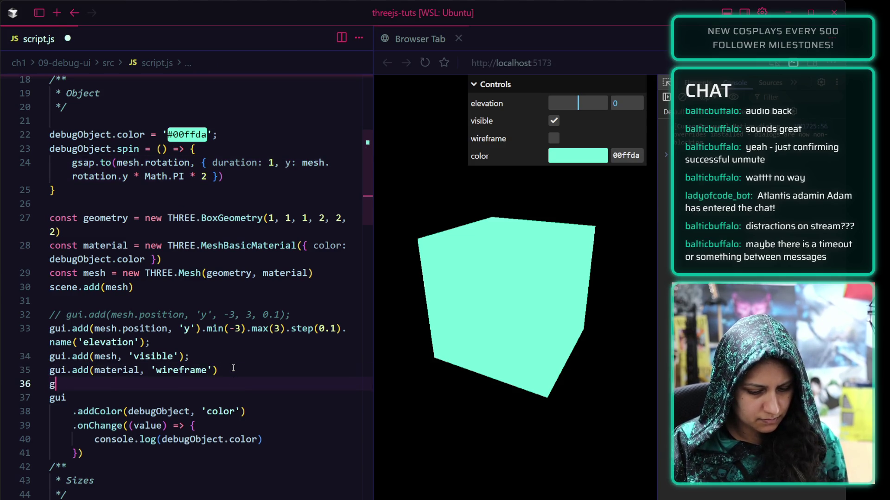
{"action": "type", "text": "ui.add(debugOb"}
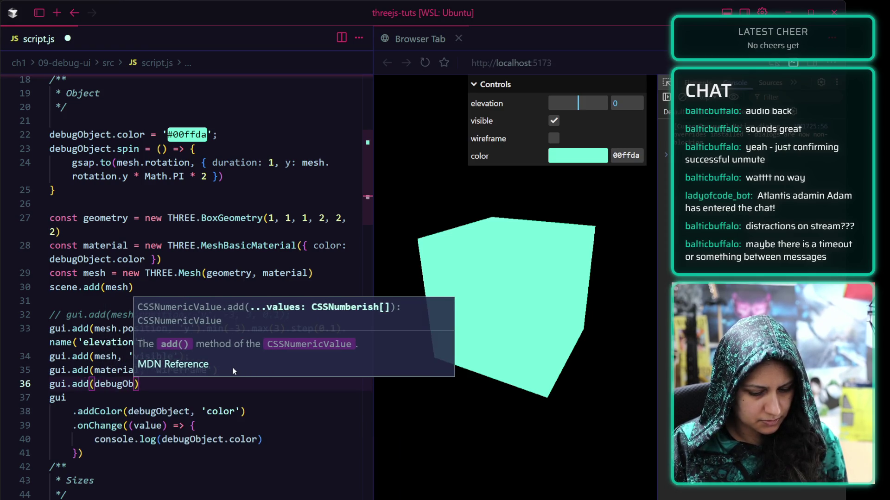
{"action": "type", "text": "ject"}
{"action": "key", "text": "Escape"}
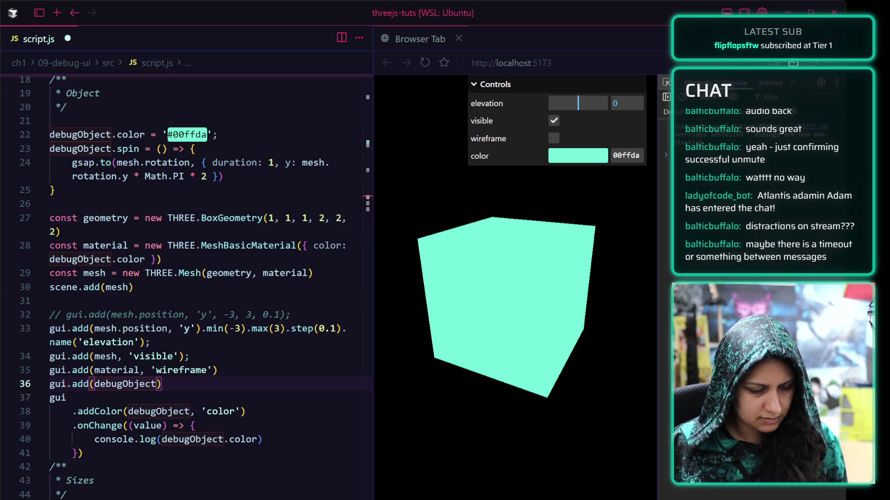
{"action": "type", "text": ", 'spin'"}
{"action": "key", "text": "ctrl+s"}
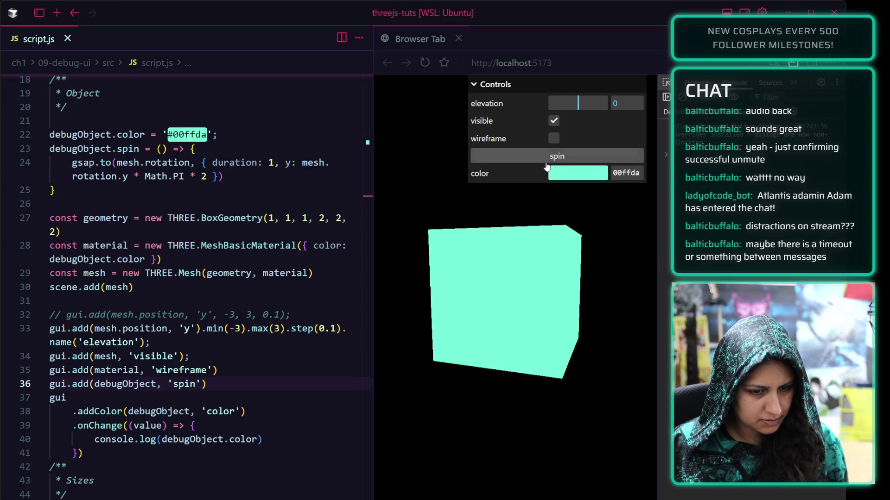
{"action": "left_click_drag", "start_coordinate": [487, 289], "coordinate": [474, 296]}
{"action": "left_click", "coordinate": [340, 290]}
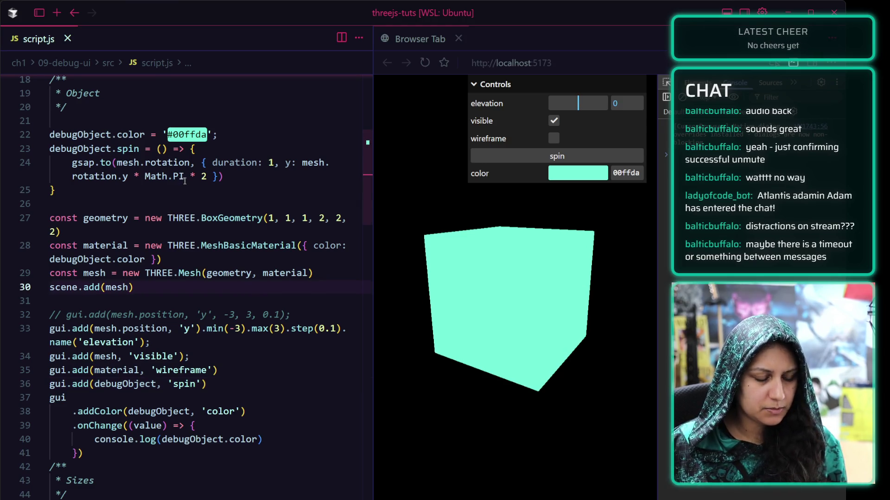
Review the spin function and the new spin control line in the editor.
{"action": "left_click", "coordinate": [224, 176]}
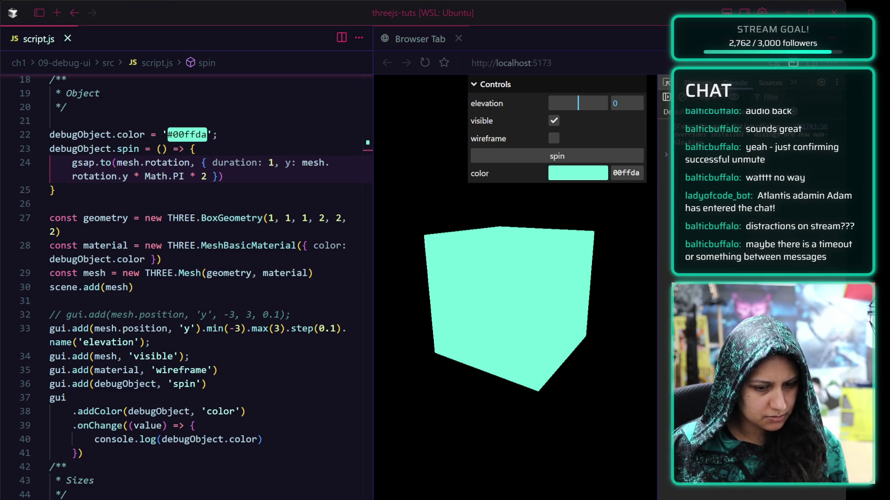
{"action": "left_click", "coordinate": [531, 2]}
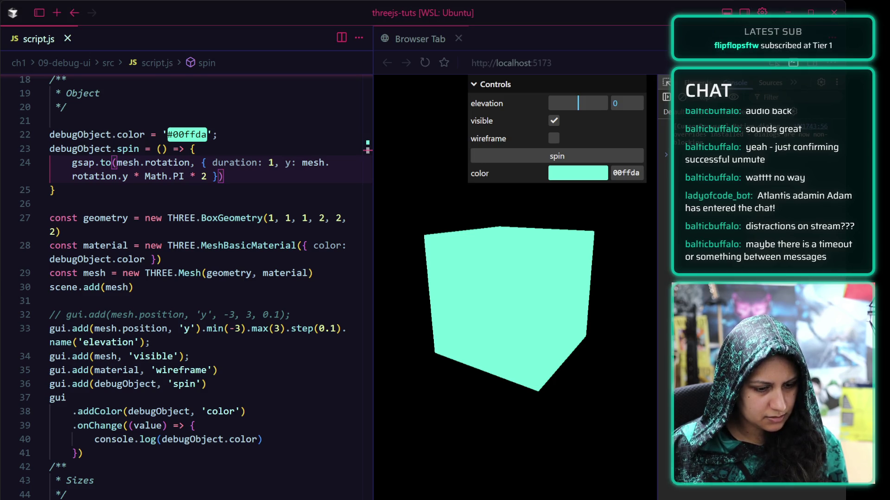
{"action": "left_click", "coordinate": [237, 384]}
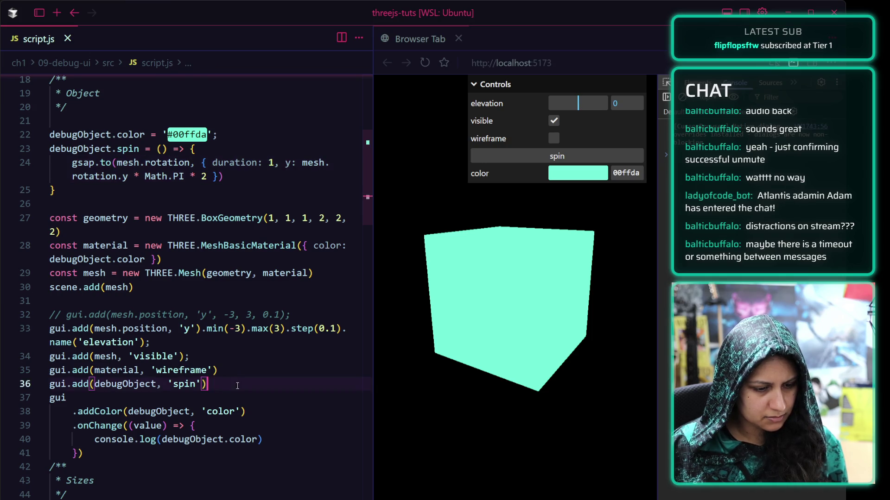
{"action": "left_click", "coordinate": [74, 394]}
{"action": "left_click_drag", "start_coordinate": [208, 384], "coordinate": [46, 383]}
{"action": "key", "text": "ctrl+c"}
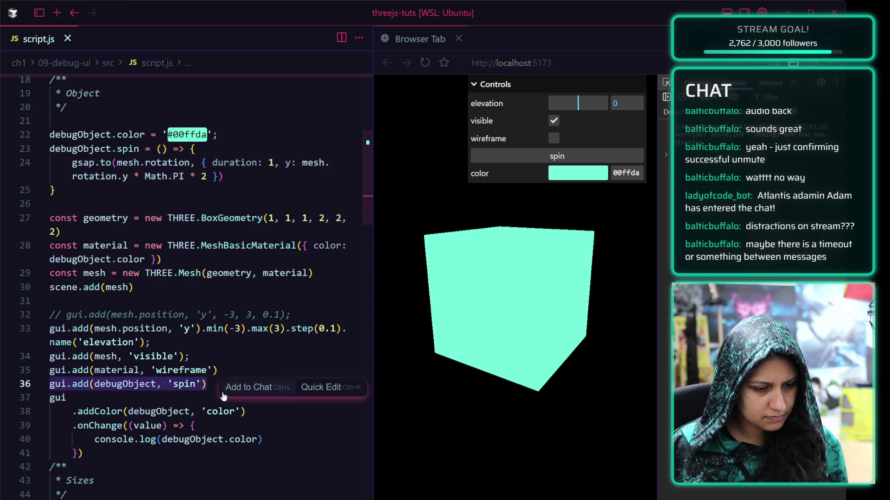
{"action": "left_click", "coordinate": [217, 370]}
{"action": "left_click", "coordinate": [223, 385]}
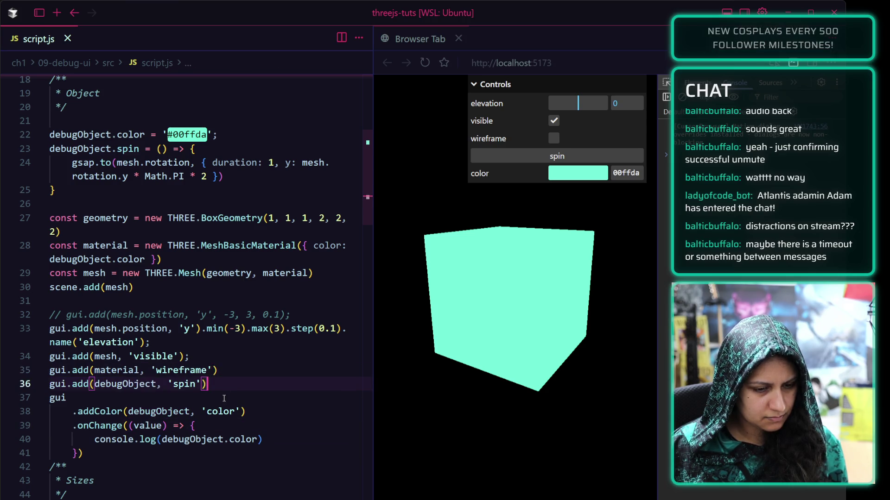
{"action": "left_click", "coordinate": [223, 399]}
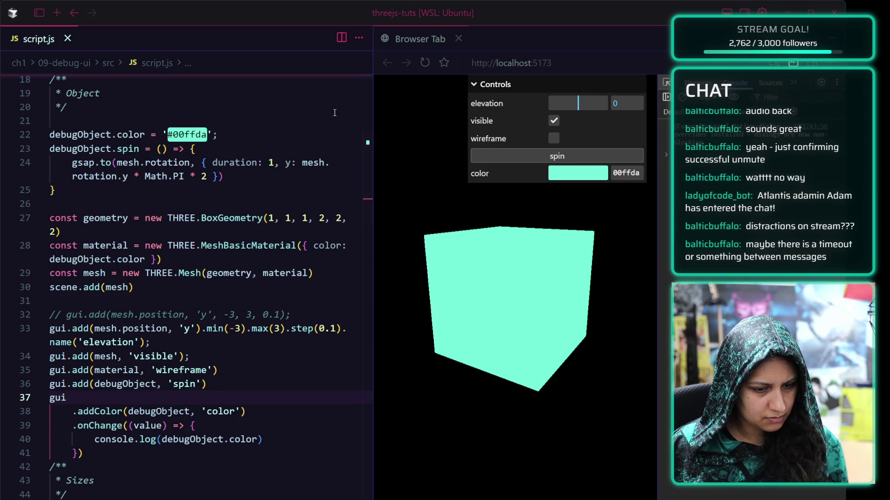
Move the spin control below the colour chain, save, and test the spin button.
{"action": "left_click", "coordinate": [229, 379]}
{"action": "key", "text": "alt+Down"}
{"action": "key", "text": "alt+Down"}
{"action": "key", "text": "alt+Down"}
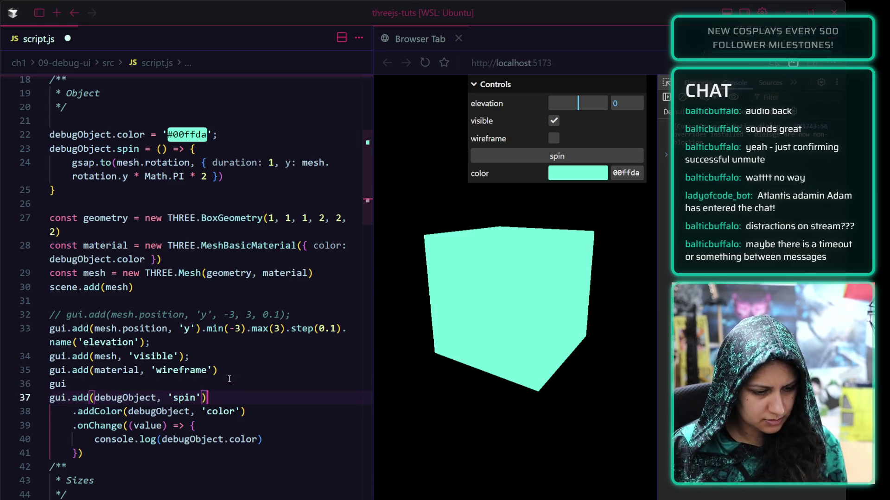
{"action": "key", "text": "ctrl+s"}
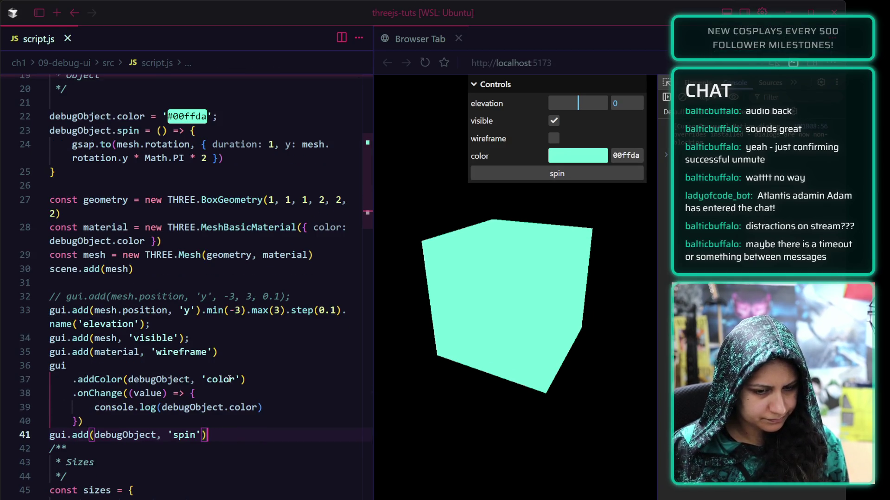
{"action": "left_click", "coordinate": [493, 180]}
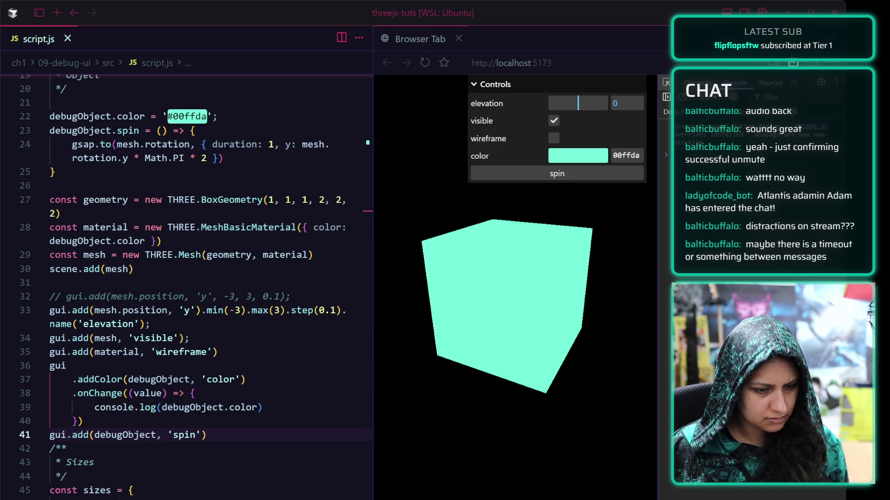
Experiment with an additive version of the gsap rotation line, then revert it.
{"action": "mouse_move", "coordinate": [223, 158]}
{"action": "left_mouse_down"}
{"action": "mouse_move", "coordinate": [99, 158]}
{"action": "mouse_move", "coordinate": [72, 147]}
{"action": "left_mouse_up"}
{"action": "key", "text": "Tab"}
{"action": "type", "text": "+"}
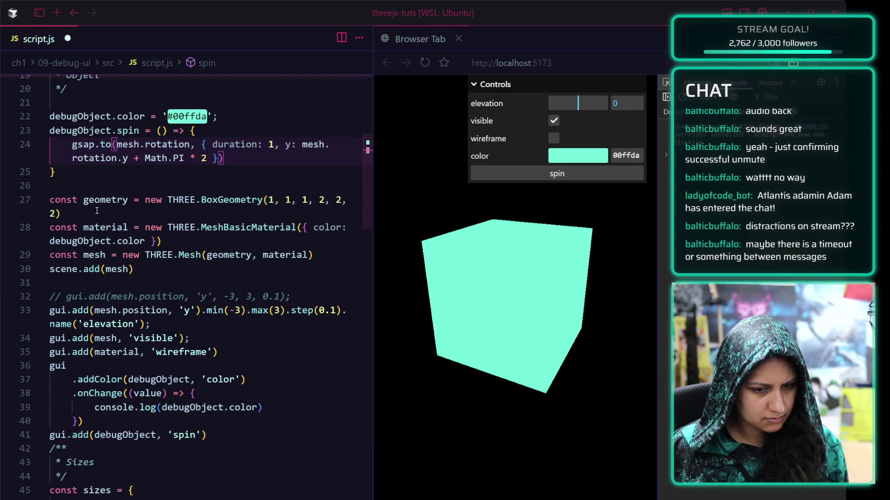
{"action": "left_click", "coordinate": [494, 174]}
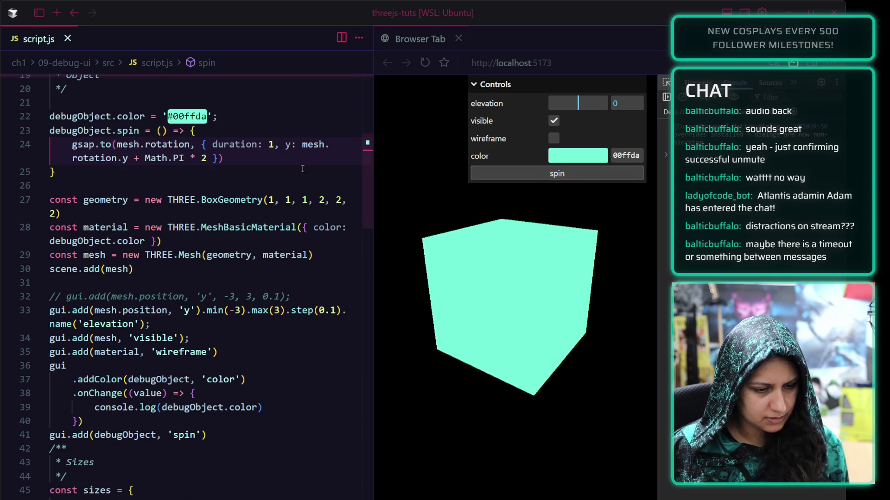
{"action": "key", "text": "ctrl+z"}
{"action": "key", "text": "ctrl+s"}
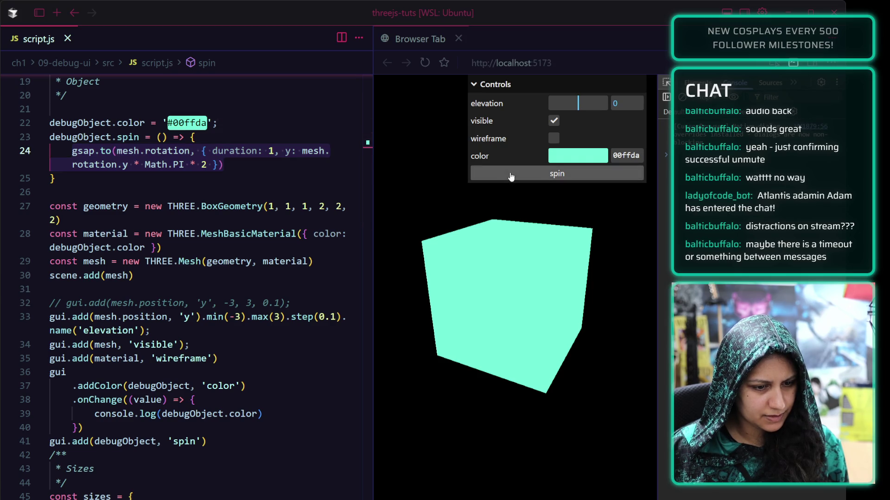
{"action": "left_click", "coordinate": [267, 171]}
{"action": "key", "text": "Return"}
{"action": "key", "text": "Return"}
{"action": "type", "text": "gsap.to(mesh.rotation, { duration: 1, y: mesh.rotation.y + Math.PI * 2 })"}
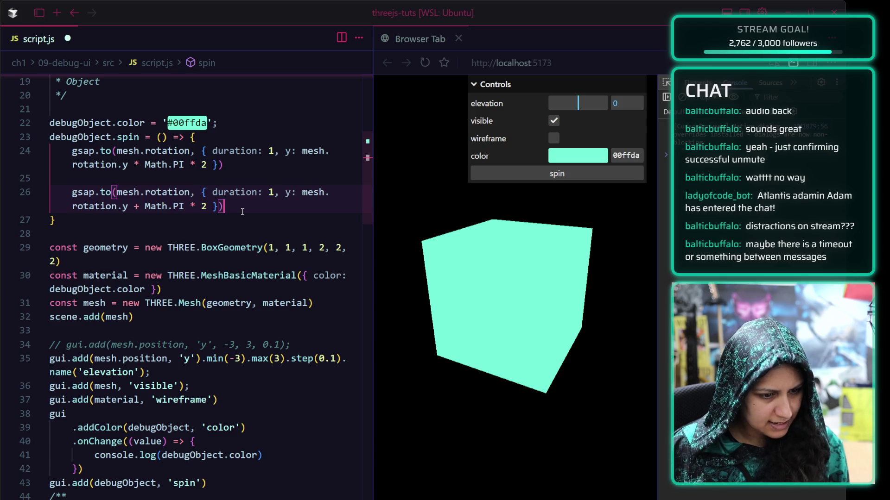
{"action": "left_click_drag", "start_coordinate": [248, 211], "coordinate": [18, 194]}
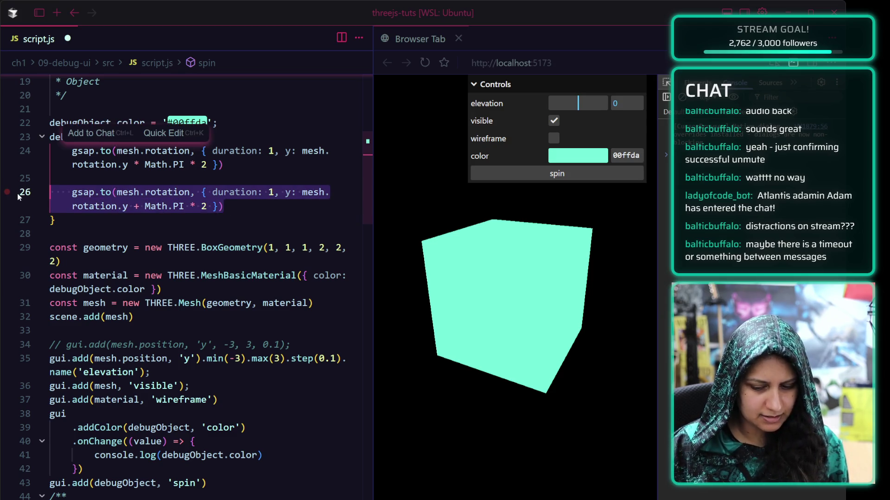
{"action": "key", "text": "BackSpace"}
{"action": "key", "text": "BackSpace"}
{"action": "key", "text": "BackSpace"}
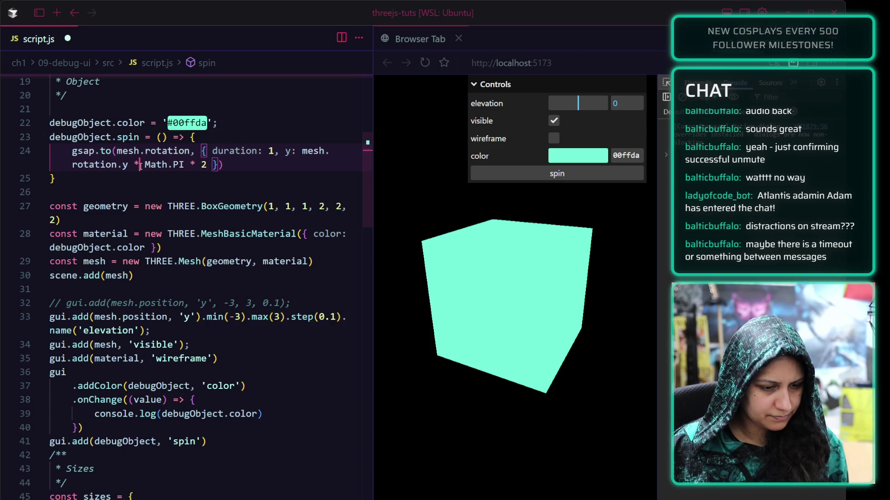
Change the target to mesh.rotation.y + Math.PI * 2, save, and test spinning the cube.
{"action": "key", "text": "BackSpace"}
{"action": "type", "text": "+"}
{"action": "key", "text": "ctrl+s"}
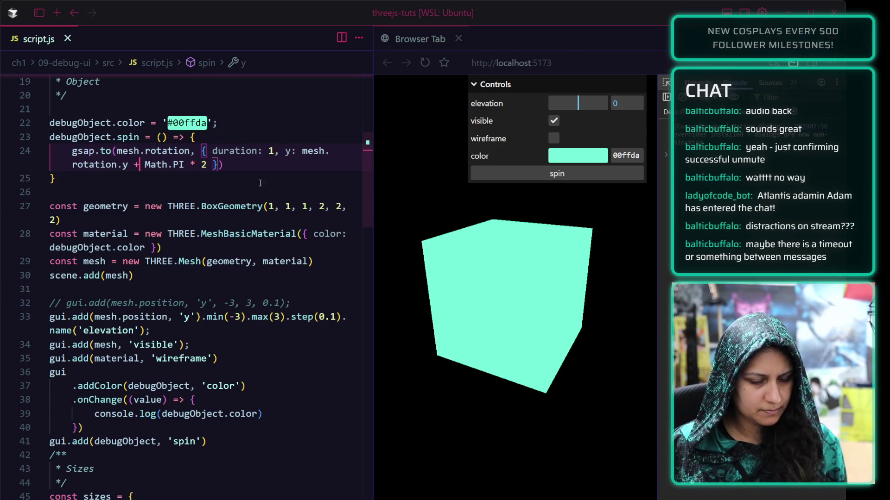
{"action": "left_click", "coordinate": [497, 180]}
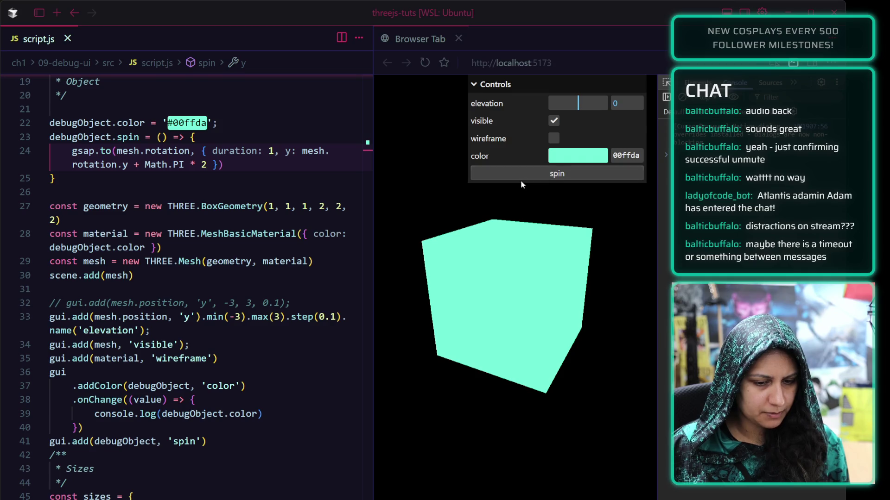
{"action": "left_click", "coordinate": [517, 181]}
{"action": "left_click", "coordinate": [56, 179]}
{"action": "scroll", "coordinate": [56, 178], "scroll_direction": "up", "scroll_amount": 3}
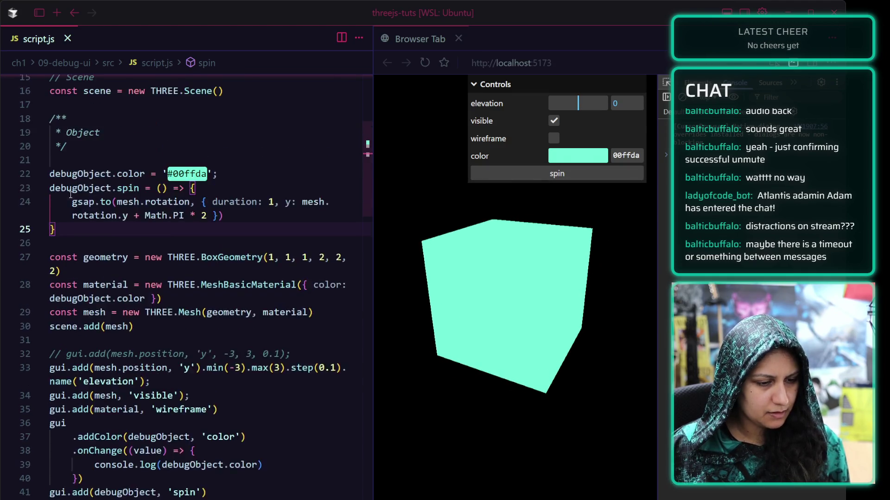
{"action": "key", "text": "alt+Tab"}
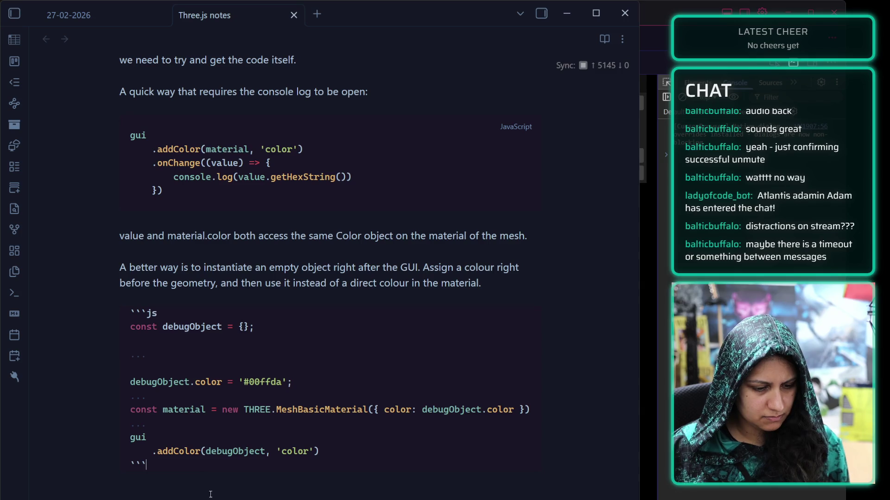
Prepare the empty js code block in the note and fetch the spin snippet from the editor.
{"action": "left_click", "coordinate": [229, 491]}
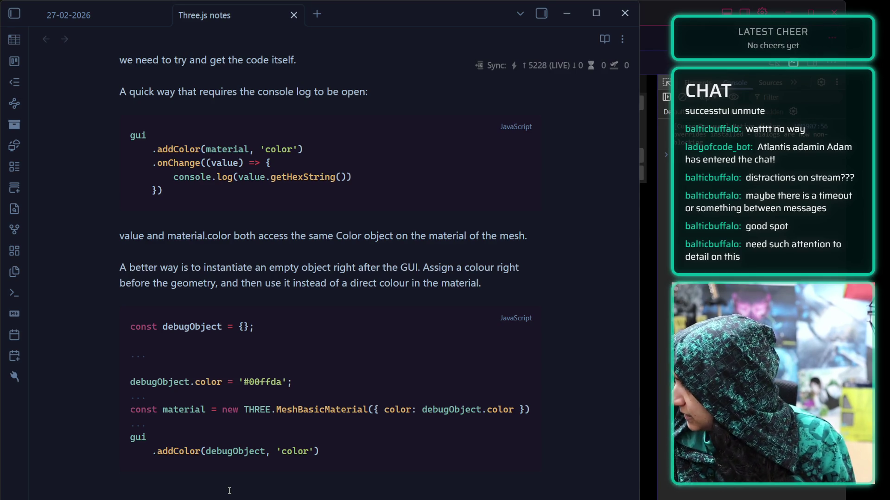
{"action": "scroll", "coordinate": [229, 491], "scroll_direction": "up", "scroll_amount": 2}
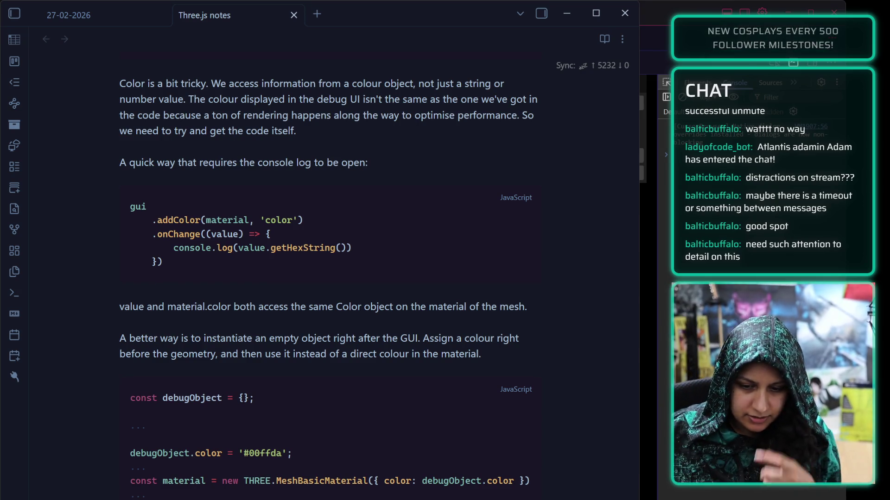
{"action": "scroll", "coordinate": [247, 289], "scroll_direction": "down", "scroll_amount": 5}
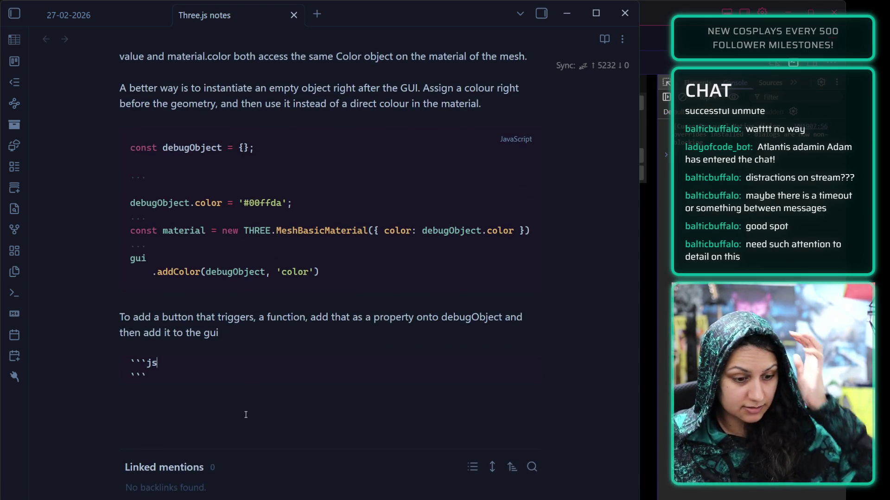
{"action": "left_click", "coordinate": [193, 370]}
{"action": "key", "text": "Return"}
{"action": "type", "text": "`gsap.to(mesh.rotation, { duration: 1, y: mesh.rotation.y + Math.PI * 2 })`"}
{"action": "key", "text": "ctrl+z"}
{"action": "key", "text": "alt+Tab"}
{"action": "key", "text": "alt+Tab"}
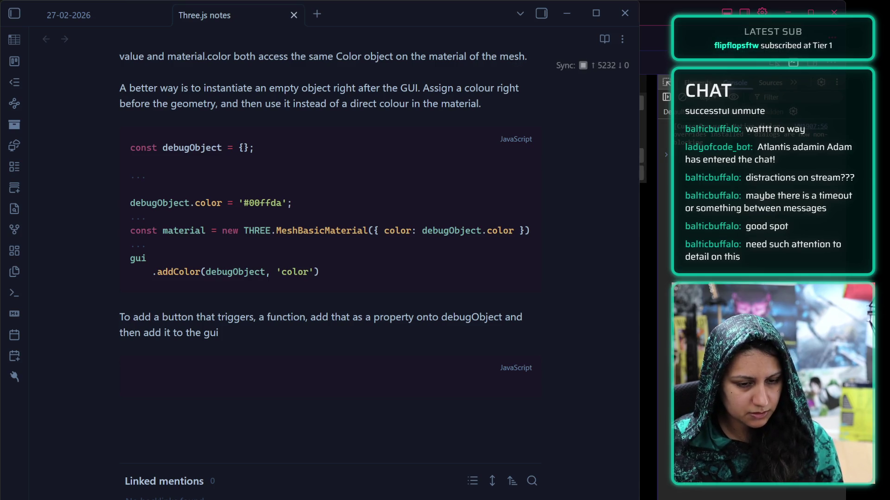
Paste the debugObject.spin gsap snippet into the code block, followed by '...'.
{"action": "left_click", "coordinate": [157, 370]}
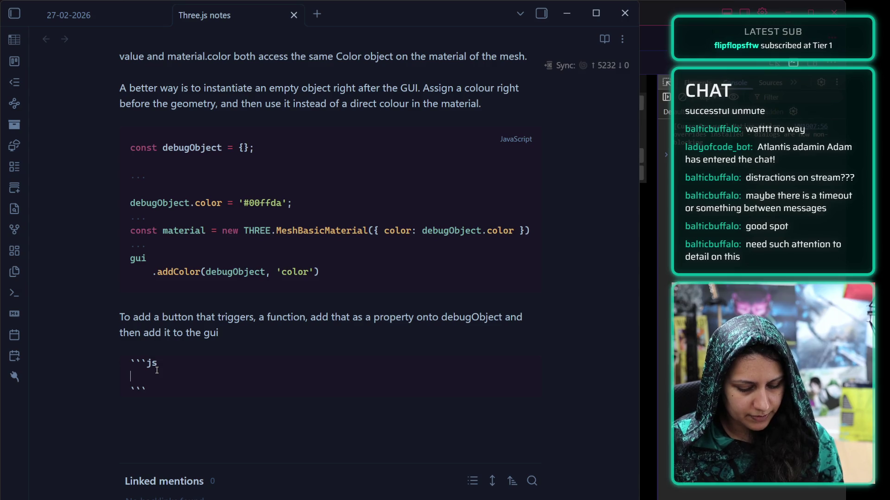
{"action": "key", "text": "ctrl+v"}
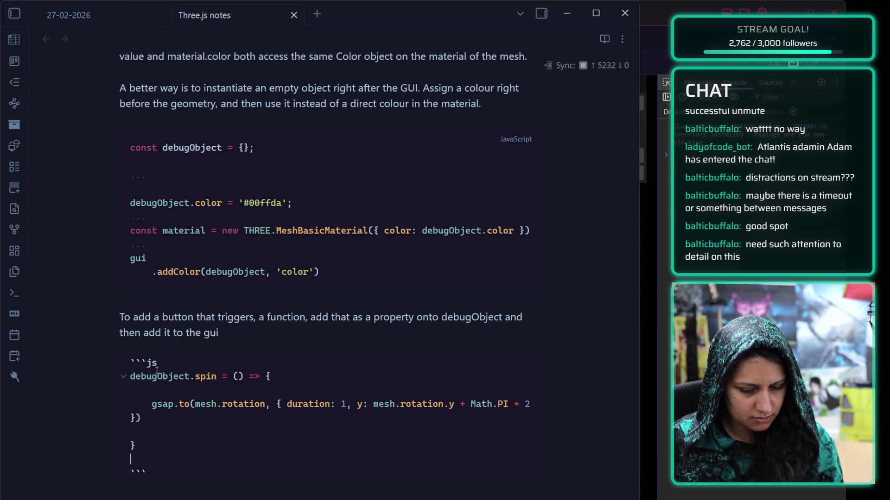
{"action": "type", "text": "..."}
{"action": "key", "text": "Return"}
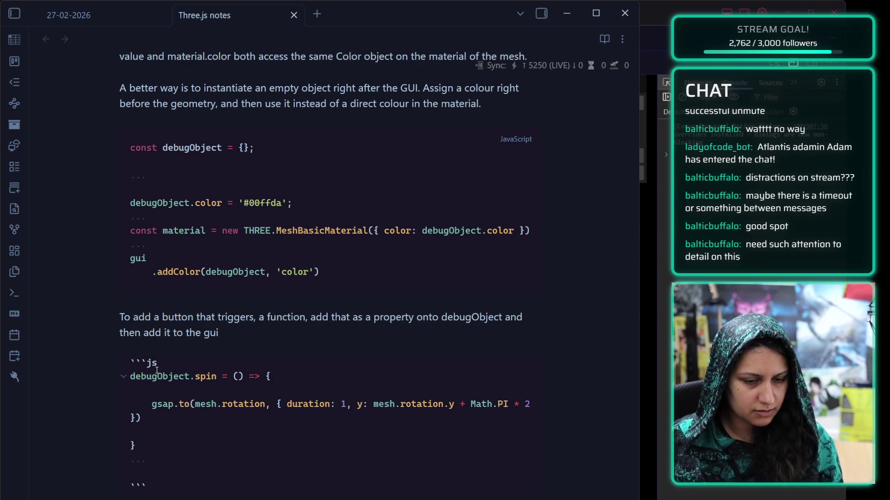
{"action": "key", "text": "Down"}
{"action": "key", "text": "Down"}
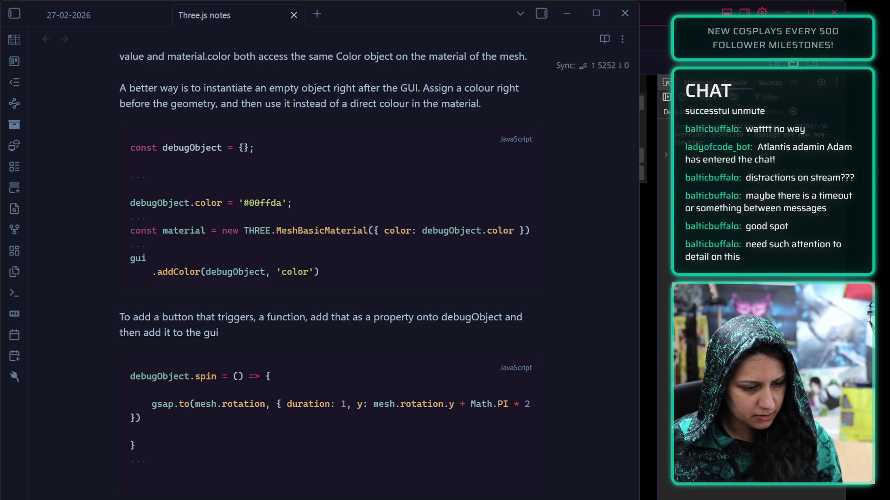
Add gui.add(debugObject, 'spin'), remove extra blank lines, and end the gsap call with a semicolon.
{"action": "key", "text": "Down"}
{"action": "key", "text": "ctrl+v"}
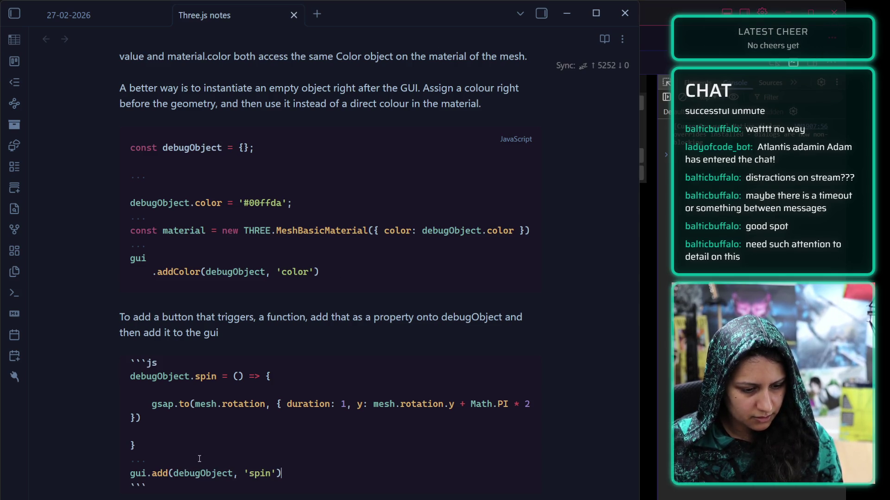
{"action": "left_click", "coordinate": [165, 390]}
{"action": "key", "text": "BackSpace"}
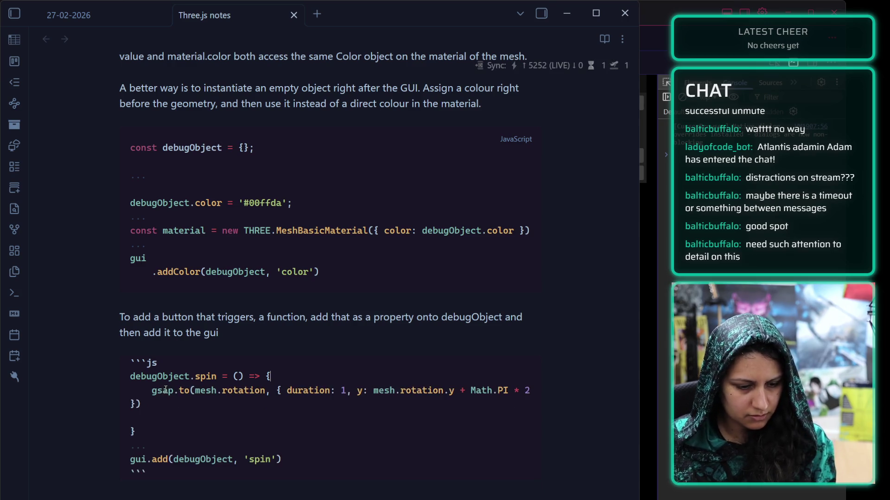
{"action": "left_click", "coordinate": [142, 420]}
{"action": "key", "text": "BackSpace"}
{"action": "type", "text": ";"}
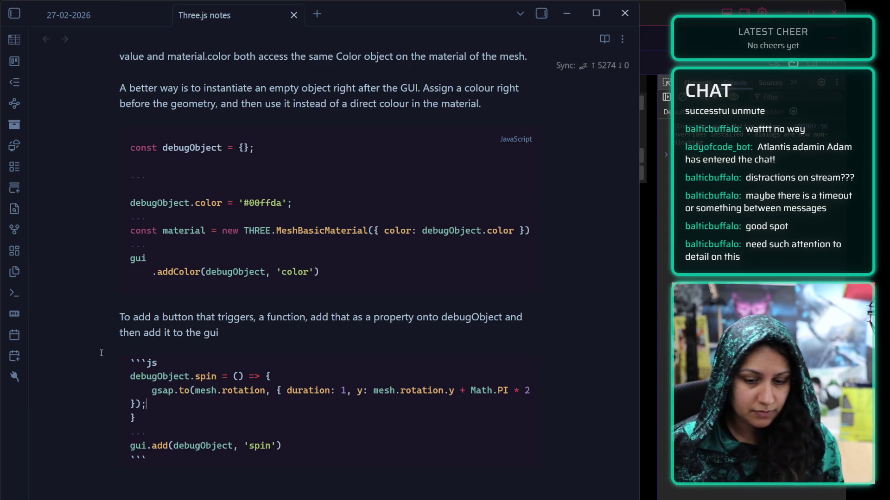
{"action": "key", "text": "Down"}
{"action": "key", "text": "Down"}
{"action": "key", "text": "Down"}
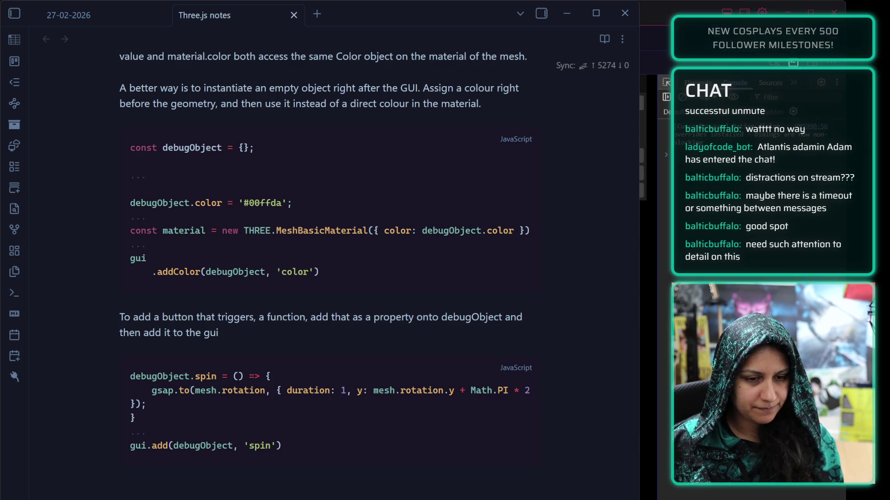
Rename onChange to onFinishChange, log 'test' in the callback, save, and drag the subdivision slider.
{"action": "key", "text": "alt+Tab"}
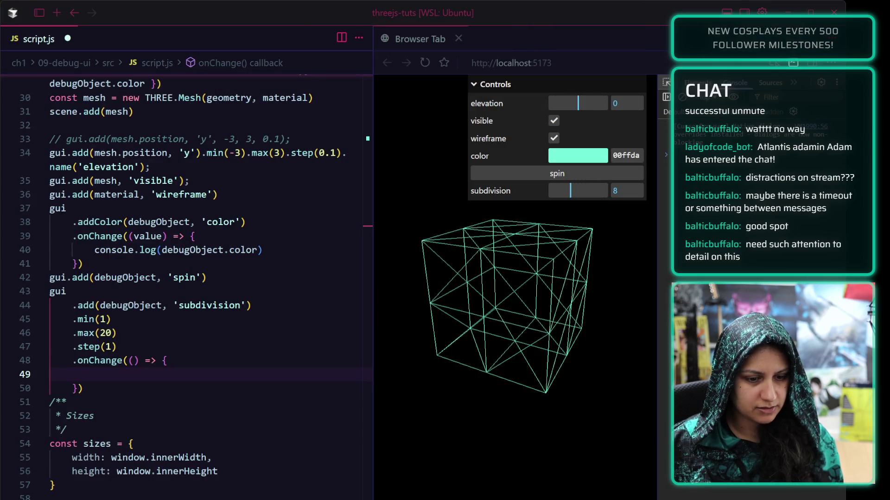
{"action": "left_click", "coordinate": [89, 360]}
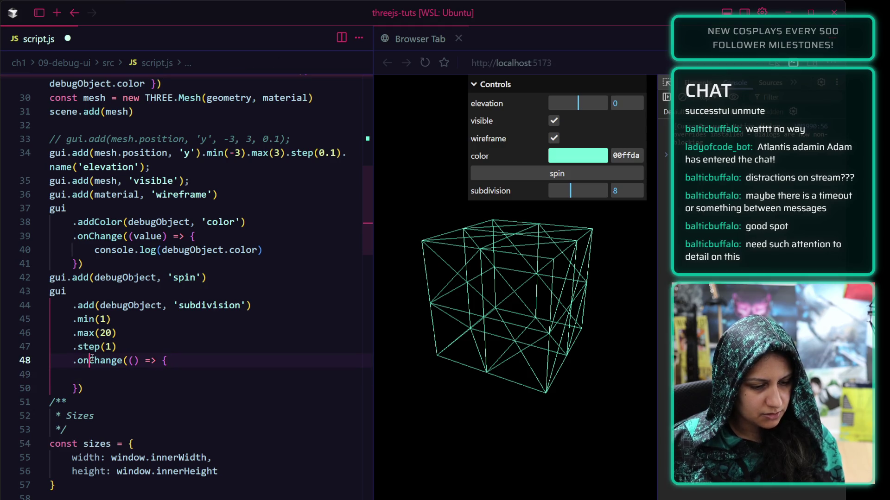
{"action": "type", "text": "Finish"}
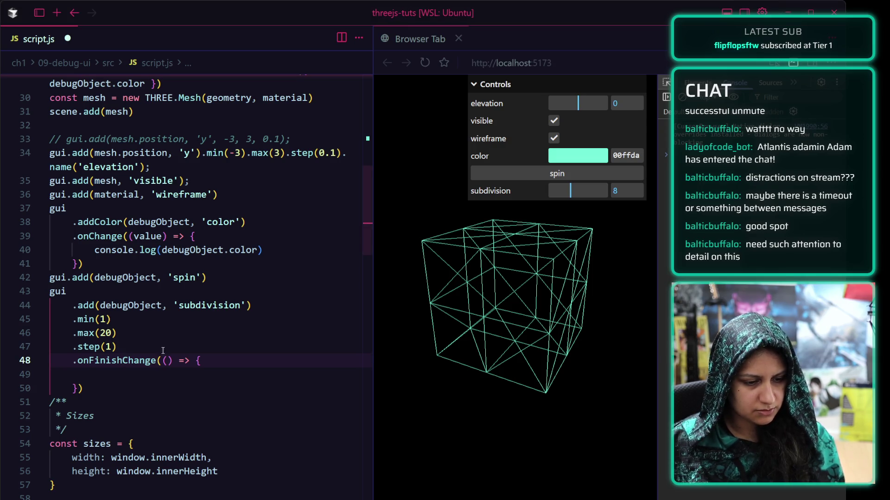
{"action": "left_click", "coordinate": [158, 375]}
{"action": "key", "text": "Tab"}
{"action": "type", "text": "console.log('test"}
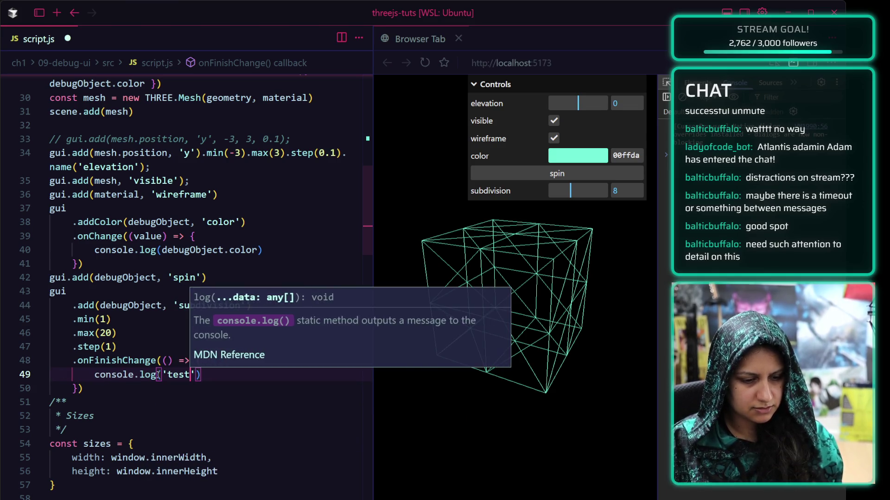
{"action": "key", "text": "ctrl+s"}
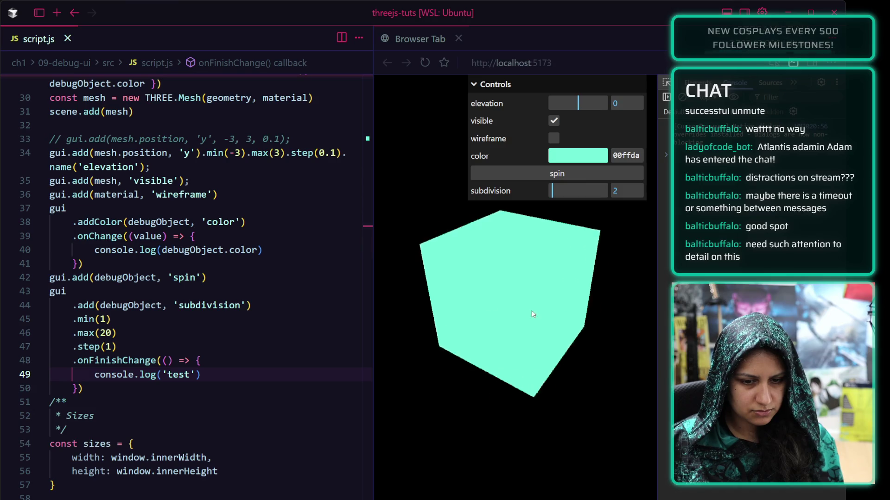
{"action": "left_click_drag", "start_coordinate": [552, 190], "coordinate": [592, 190]}
Compare logging with onChange (subdivision 13), then restore onFinishChange (subdivision 14).
{"action": "left_click_drag", "start_coordinate": [122, 360], "coordinate": [88, 361]}
{"action": "key", "text": "BackSpace"}
{"action": "key", "text": "ctrl+s"}
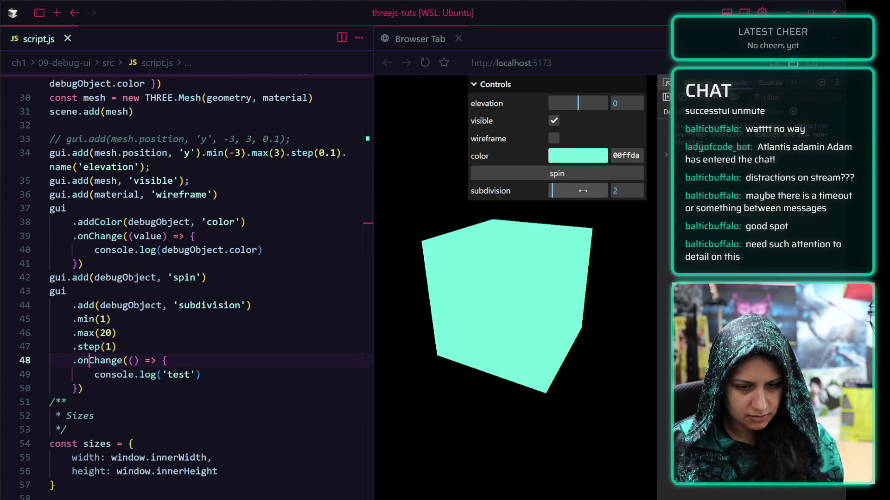
{"action": "mouse_move", "coordinate": [595, 190]}
{"action": "left_mouse_down"}
{"action": "mouse_move", "coordinate": [574, 191]}
{"action": "mouse_move", "coordinate": [585, 190]}
{"action": "left_mouse_up"}
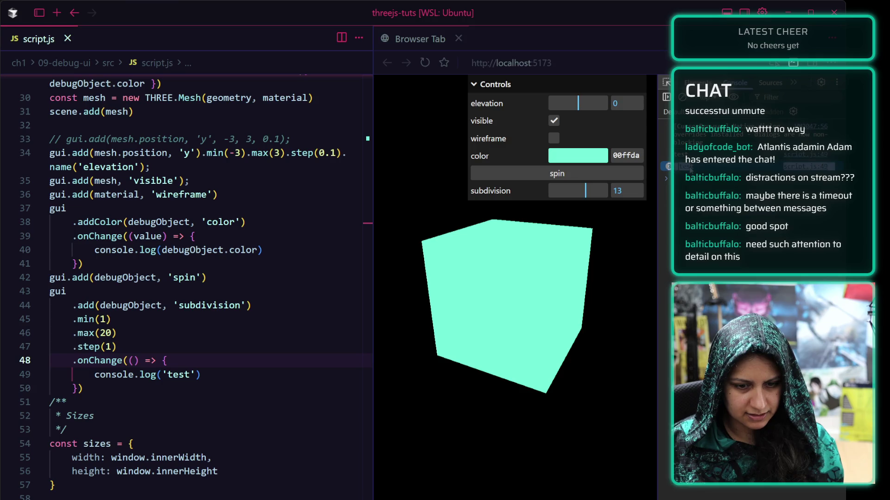
{"action": "left_click", "coordinate": [131, 361]}
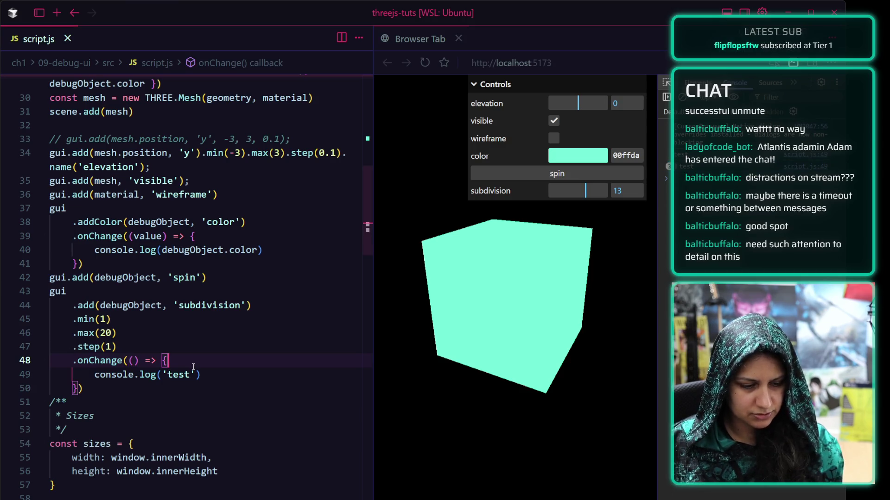
{"action": "left_click", "coordinate": [93, 360]}
{"action": "type", "text": "Finish"}
{"action": "key", "text": "ctrl+s"}
{"action": "left_click_drag", "start_coordinate": [578, 191], "coordinate": [589, 190]}
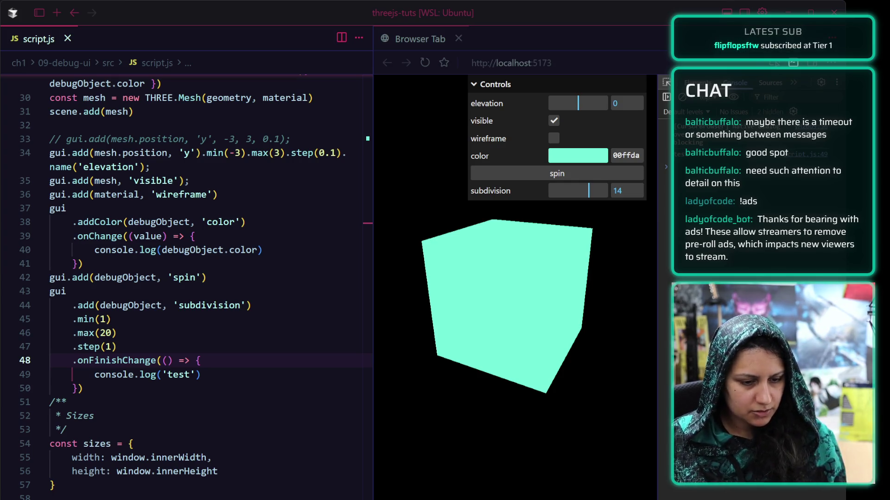
{"action": "left_click_drag", "start_coordinate": [213, 375], "coordinate": [95, 376]}
Replace the log with mesh.geometry = new THREE.BoxGeometry(1, 1, 1, …).
{"action": "type", "text": "mesh."}
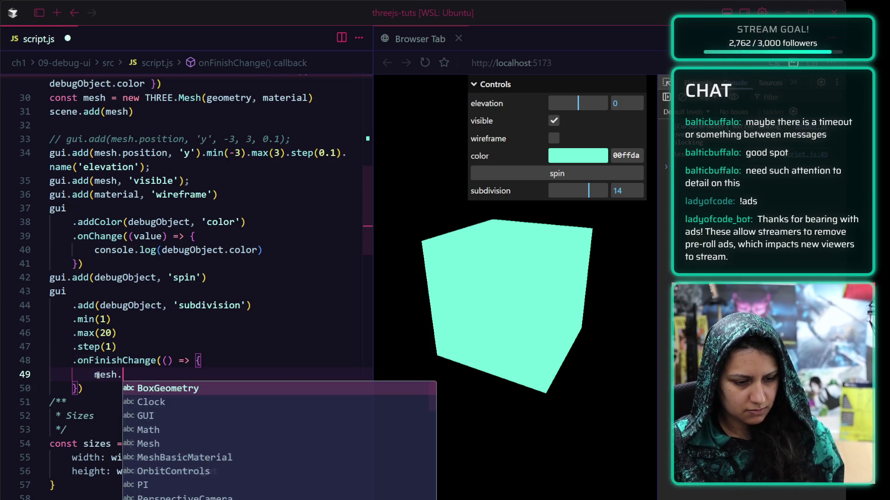
{"action": "type", "text": "geometry"}
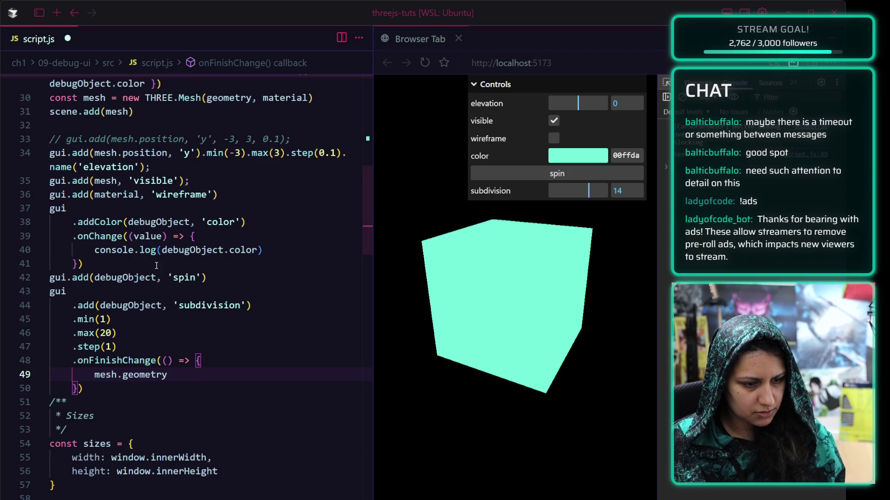
{"action": "scroll", "coordinate": [104, 174], "scroll_direction": "up", "scroll_amount": 1}
{"action": "scroll", "coordinate": [103, 174], "scroll_direction": "up", "scroll_amount": 3}
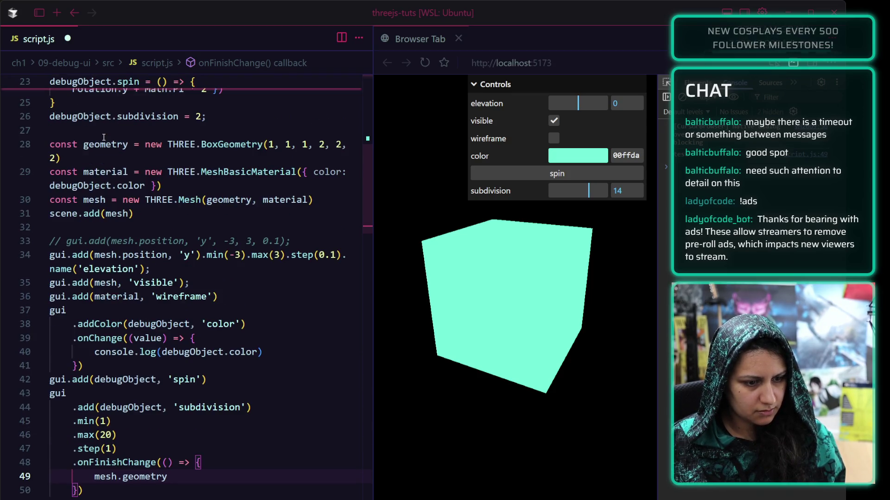
{"action": "scroll", "coordinate": [104, 137], "scroll_direction": "down", "scroll_amount": 1}
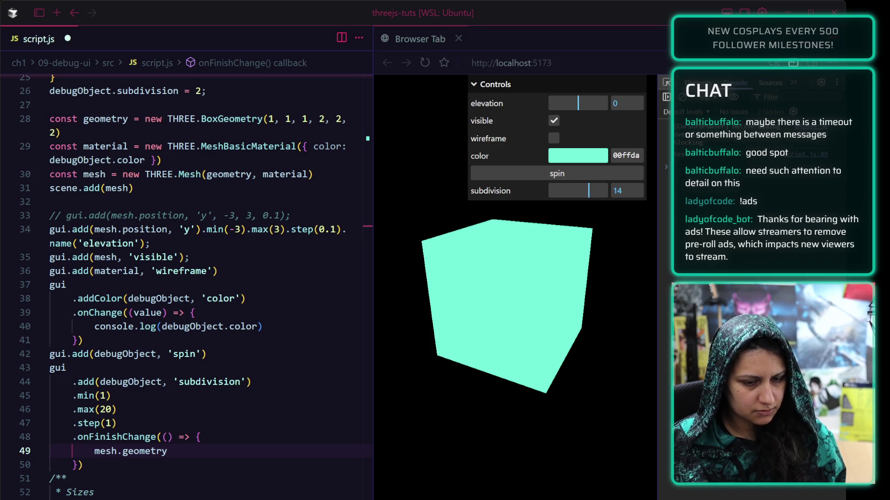
{"action": "type", "text": "= new THREE."}
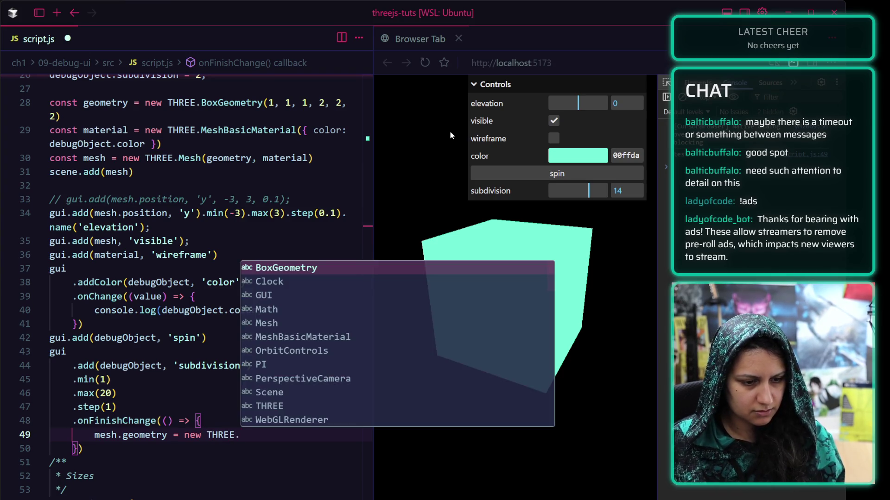
{"action": "key", "text": "Escape"}
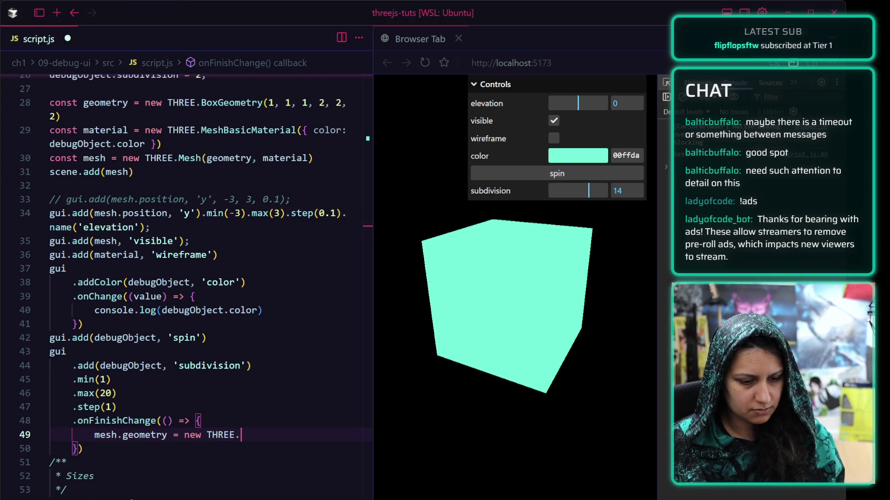
{"action": "type", "text": "BoxGeometry("}
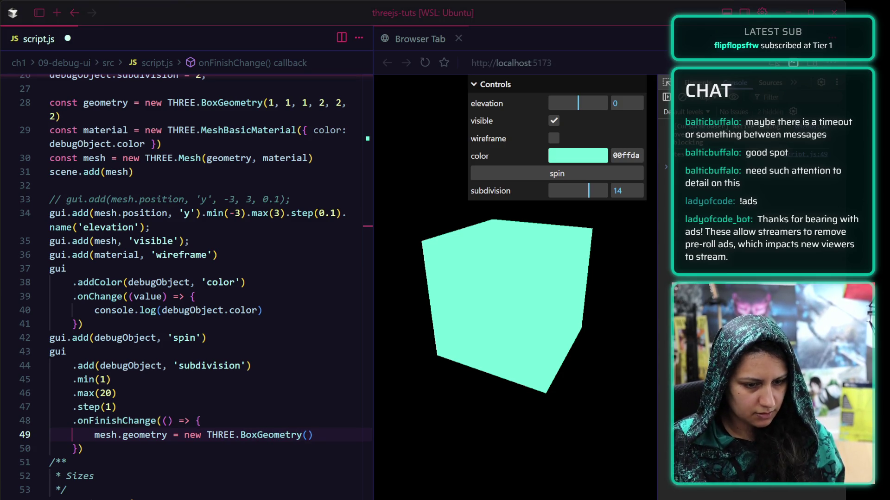
{"action": "key", "text": "Return"}
{"action": "type", "text": "1, "}
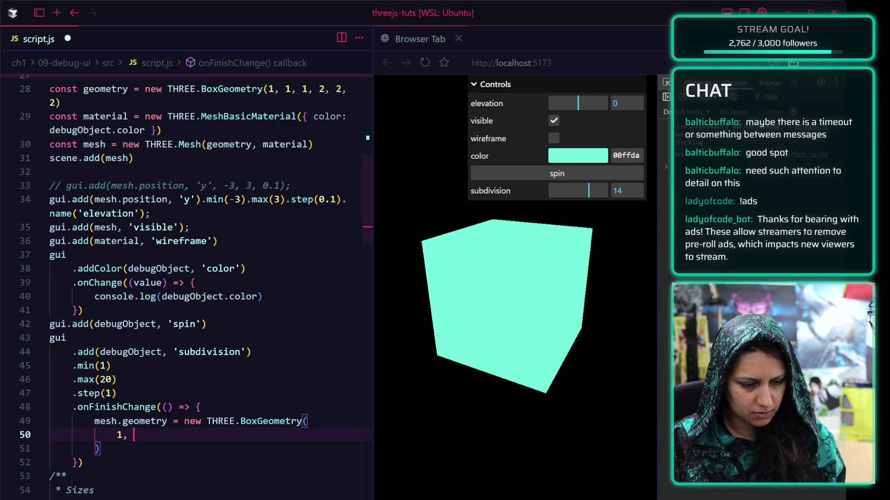
{"action": "type", "text": "1, 1"}
{"action": "key", "text": "Return"}
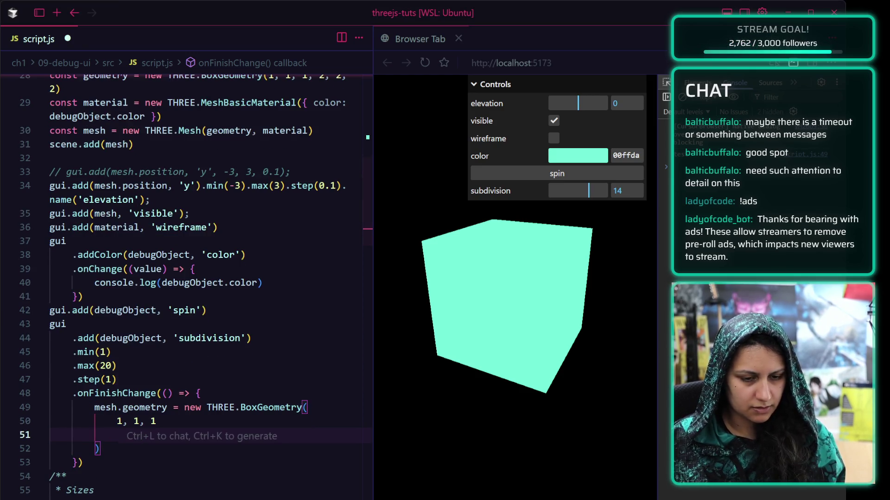
Pass debugObject.subdivision as all three segment arguments and save.
{"action": "type", "text": "debugObject"}
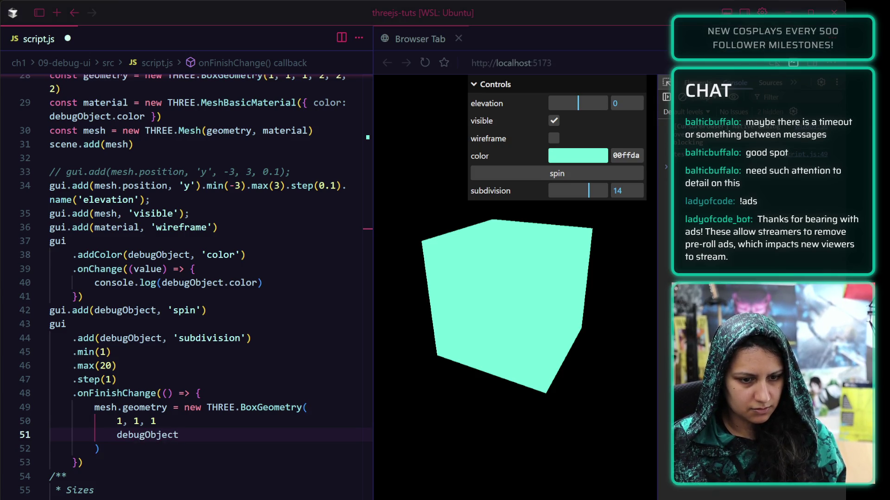
{"action": "type", "text": ".subdivion"}
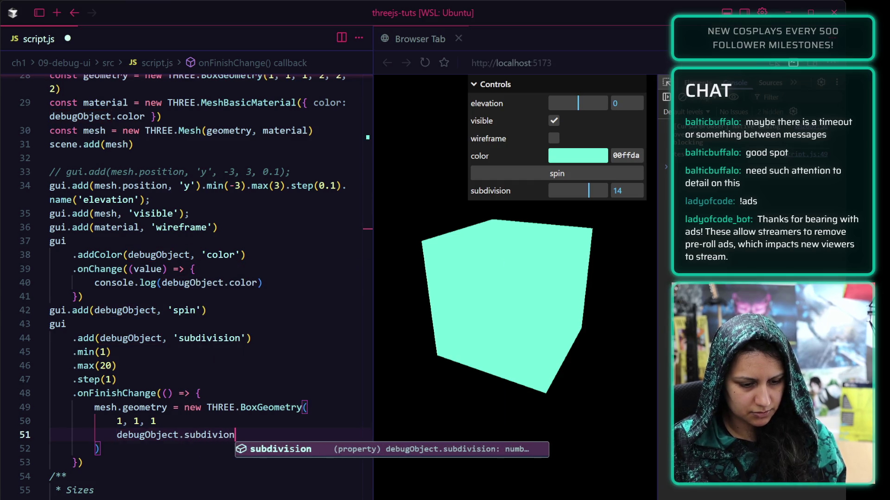
{"action": "key", "text": "Tab"}
{"action": "type", "text": ","}
{"action": "left_click_drag", "start_coordinate": [112, 434], "coordinate": [253, 434]}
{"action": "key", "text": "ctrl+c"}
{"action": "left_click", "coordinate": [263, 434]}
{"action": "key", "text": "ctrl+v"}
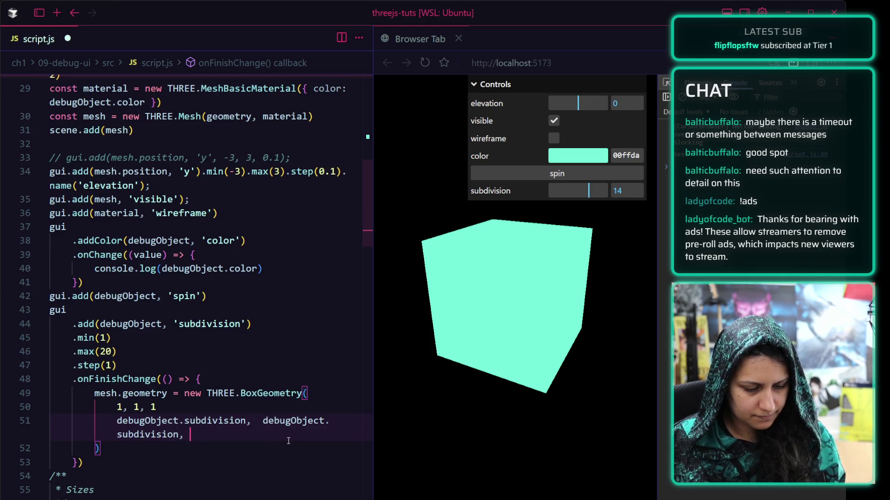
{"action": "key", "text": "ctrl+v"}
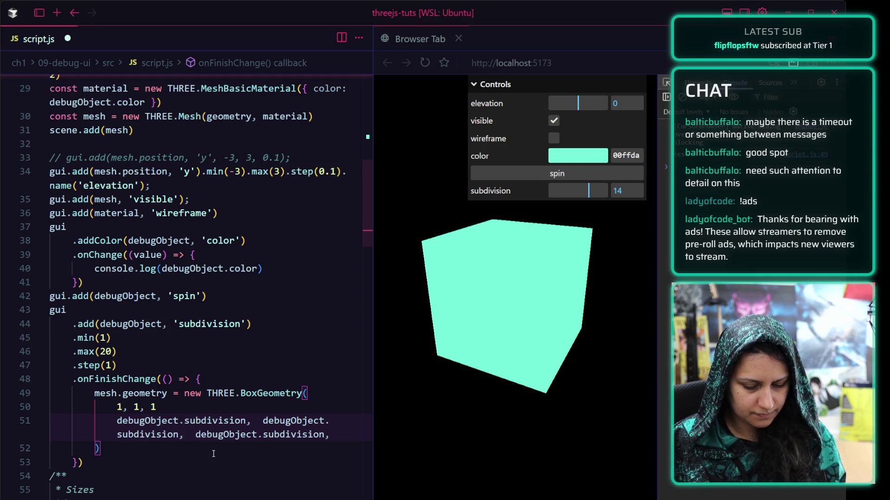
{"action": "key", "text": "BackSpace"}
{"action": "key", "text": "ctrl+s"}
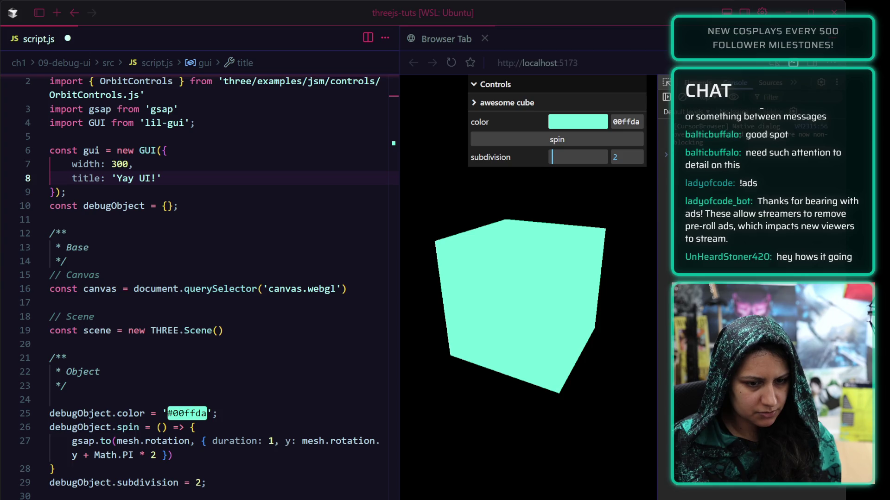
Add a closeFolders: true GUI option, test the panel, then change it to false and save.
{"action": "type", "text": ","}
{"action": "key", "text": "Return"}
{"action": "type", "text": "closeFolders: true"}
{"action": "key", "text": "ctrl+s"}
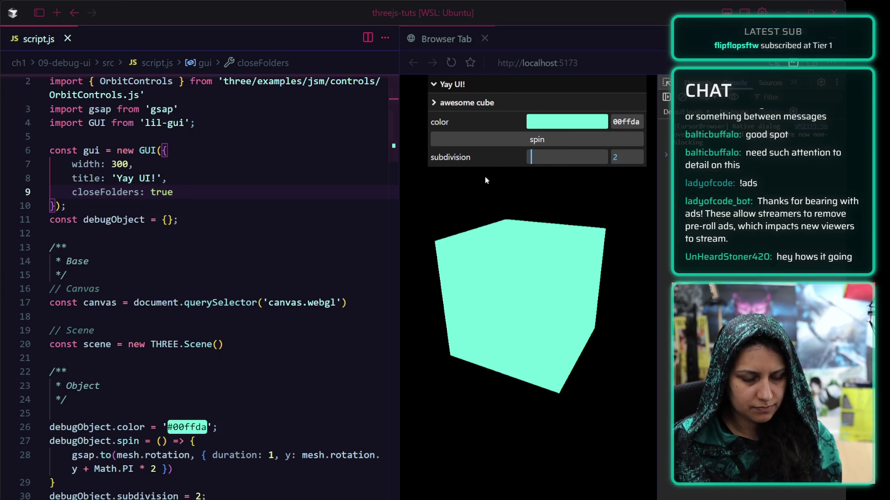
{"action": "left_click", "coordinate": [440, 85]}
{"action": "left_click", "coordinate": [440, 84]}
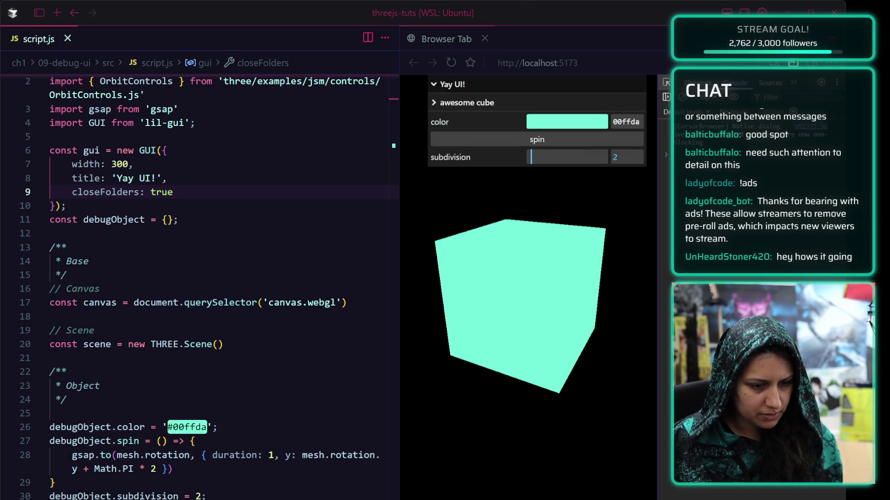
{"action": "double_click", "coordinate": [168, 192]}
{"action": "type", "text": "false"}
{"action": "key", "text": "ctrl+s"}
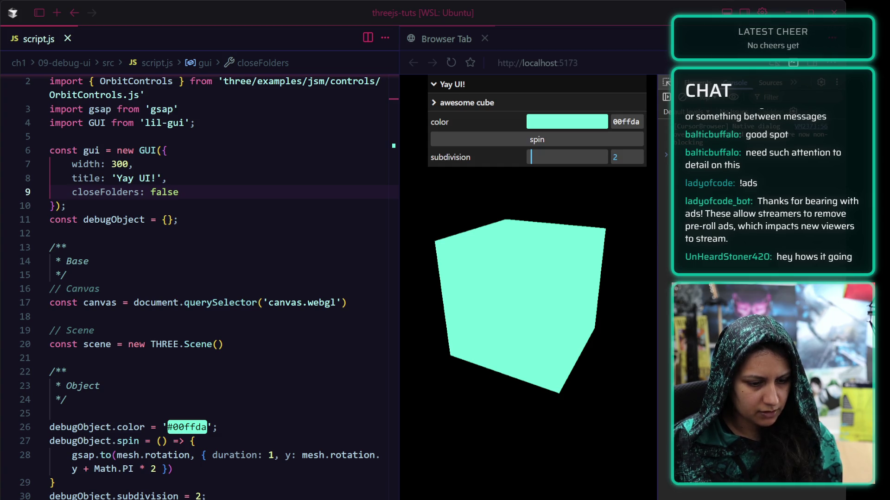
Add gui.close() below the GUI setup and save so the panel starts closed.
{"action": "left_click", "coordinate": [181, 205]}
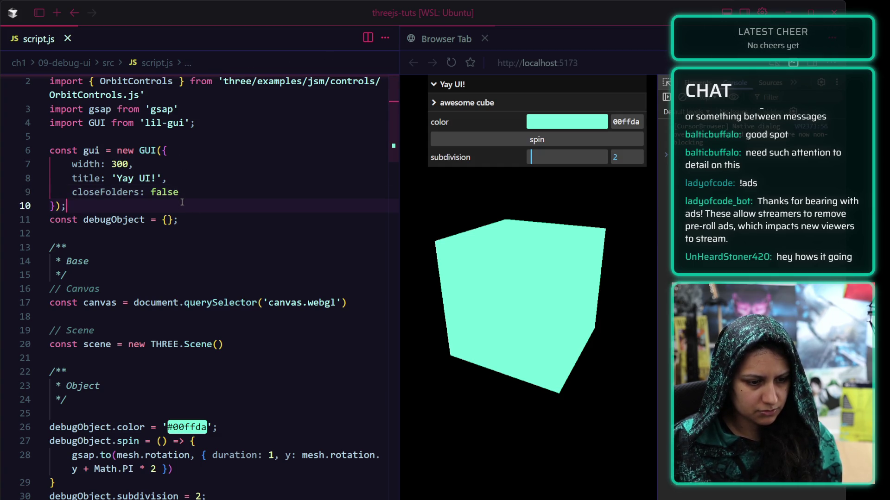
{"action": "key", "text": "Return"}
{"action": "type", "text": "u"}
{"action": "key", "text": "BackSpace"}
{"action": "type", "text": "gui.close("}
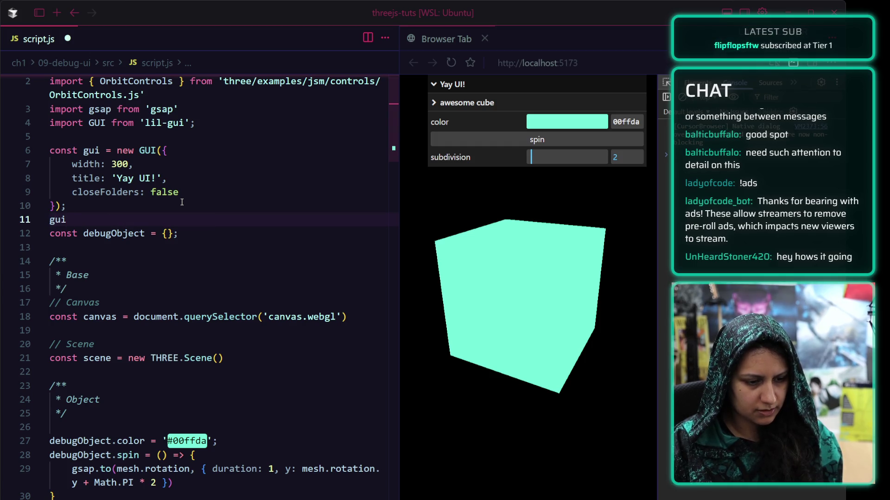
{"action": "key", "text": "ctrl+s"}
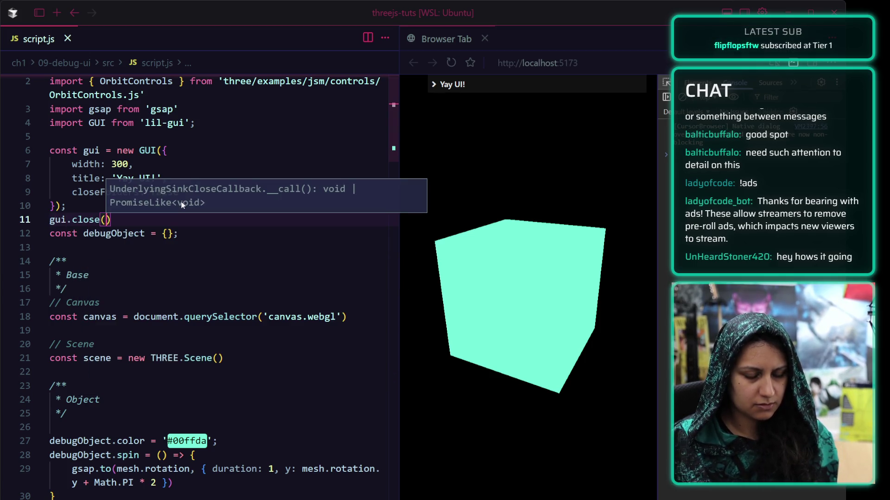
Reopen the Yay UI! panel and expand and collapse the awesome cube folder.
{"action": "left_click", "coordinate": [484, 88]}
{"action": "left_click", "coordinate": [484, 103]}
{"action": "left_click", "coordinate": [484, 103]}
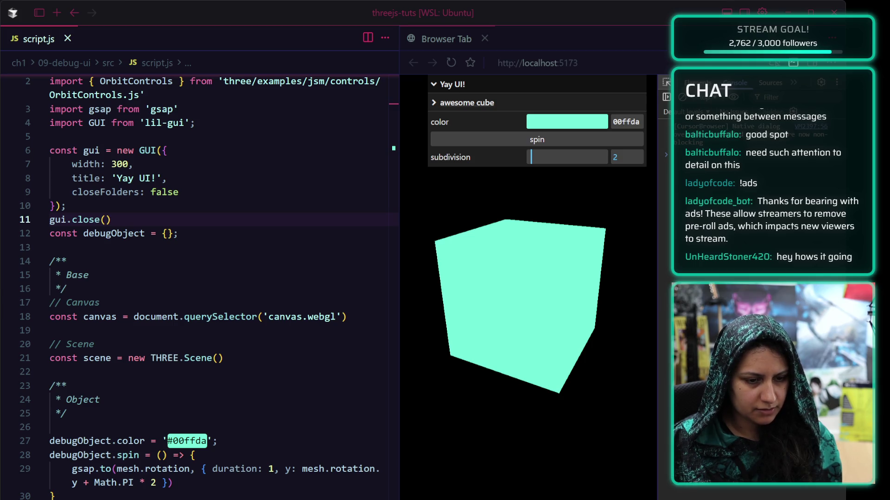
Add gui.hide() below gui.close(), save to hide the panel, then comment it out.
{"action": "key", "text": "Return"}
{"action": "type", "text": "gui.hide()"}
{"action": "key", "text": "ctrl+s"}
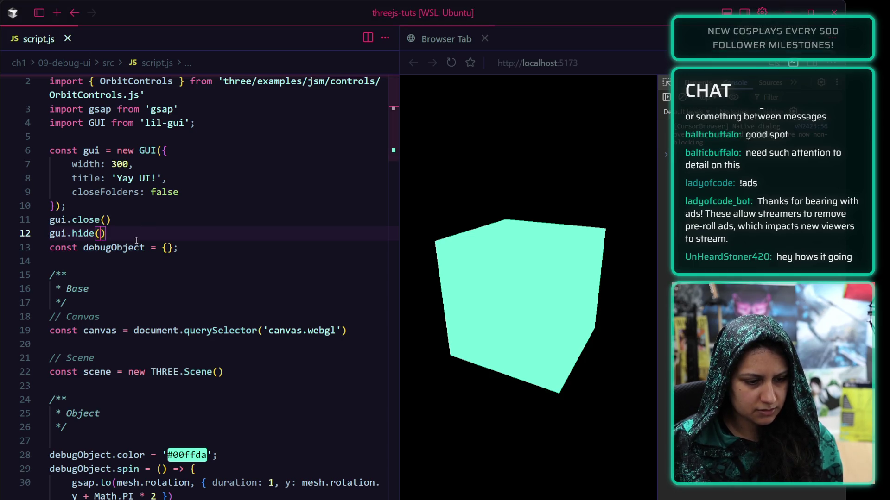
{"action": "key", "text": "ctrl+slash"}
Below the commented gui.hide(), write window.addEventListener('keydown', () => { and begin an if (even condition.
{"action": "key", "text": "Return"}
{"action": "type", "text": "w"}
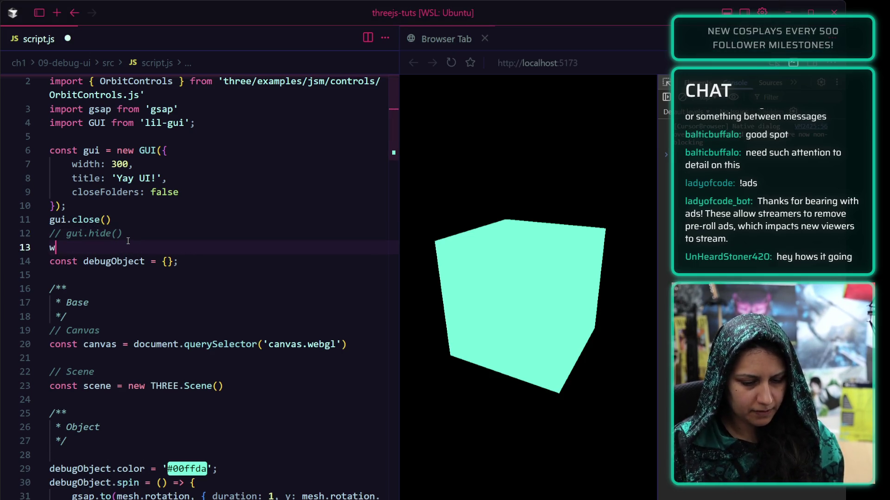
{"action": "type", "text": "indow.eventListeng"}
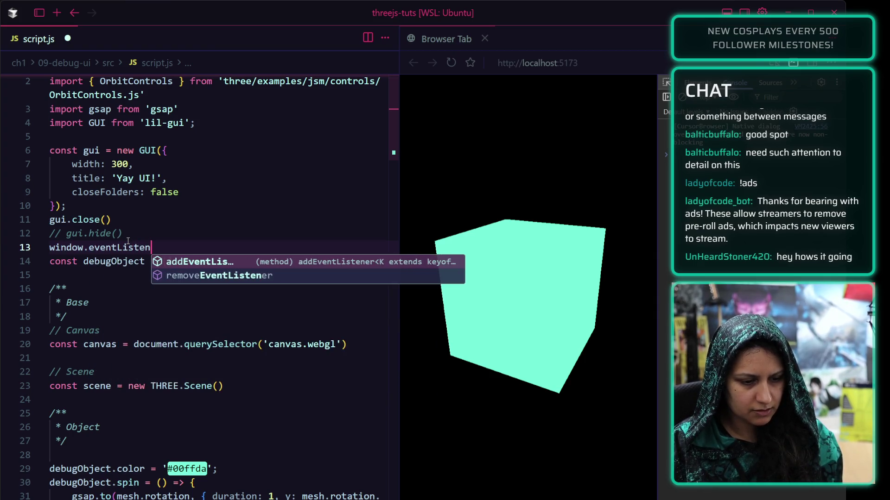
{"action": "key", "text": "BackSpace"}
{"action": "key", "text": "BackSpace"}
{"action": "key", "text": "BackSpace"}
{"action": "type", "text": "addEventListener"}
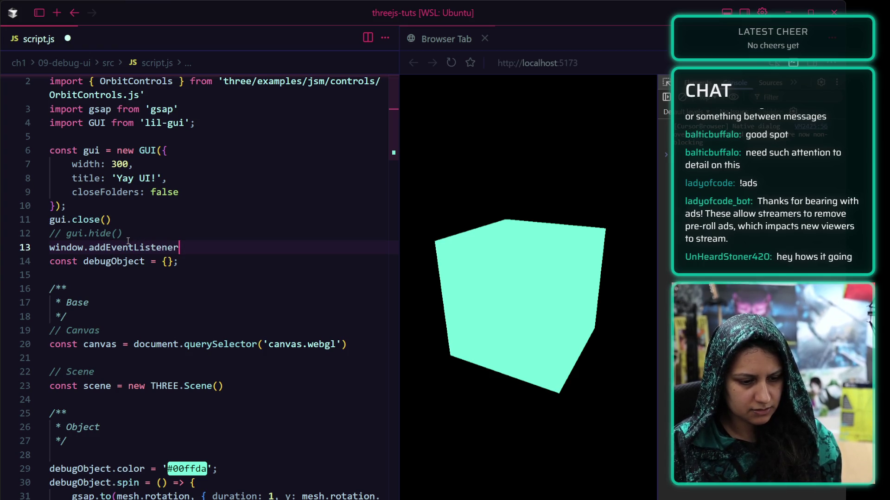
{"action": "type", "text": "('keydown"}
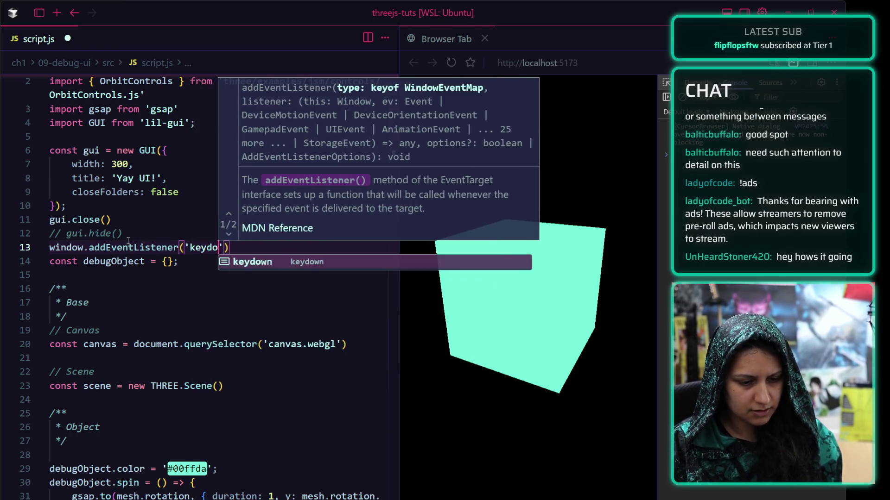
{"action": "type", "text": "',"}
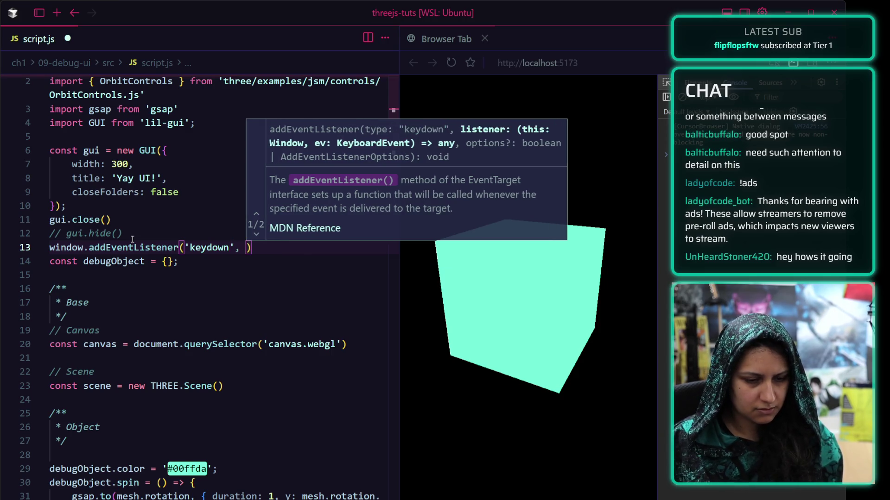
{"action": "key", "text": "Escape"}
{"action": "type", "text": "() ="}
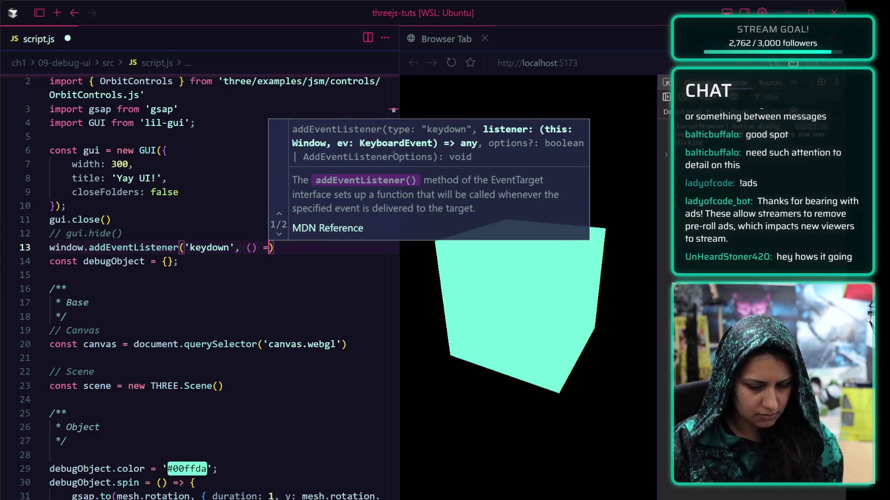
{"action": "type", "text": "> {"}
{"action": "key", "text": "Return"}
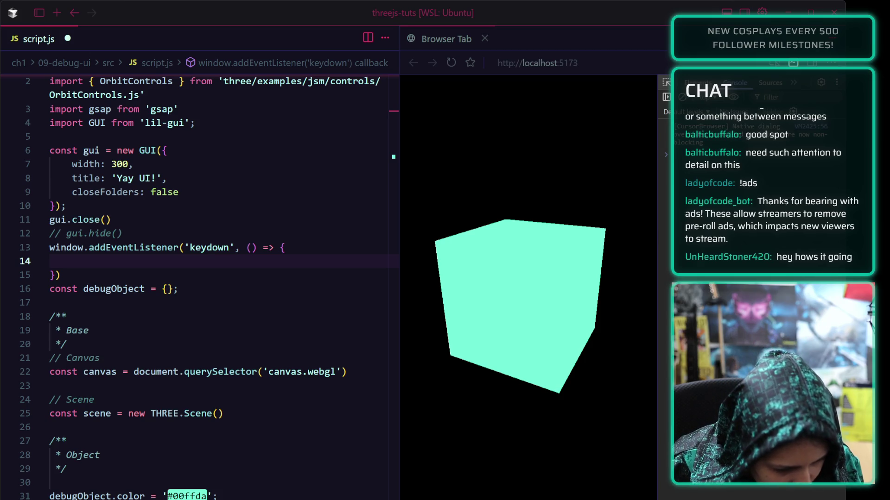
{"action": "type", "text": "if "}
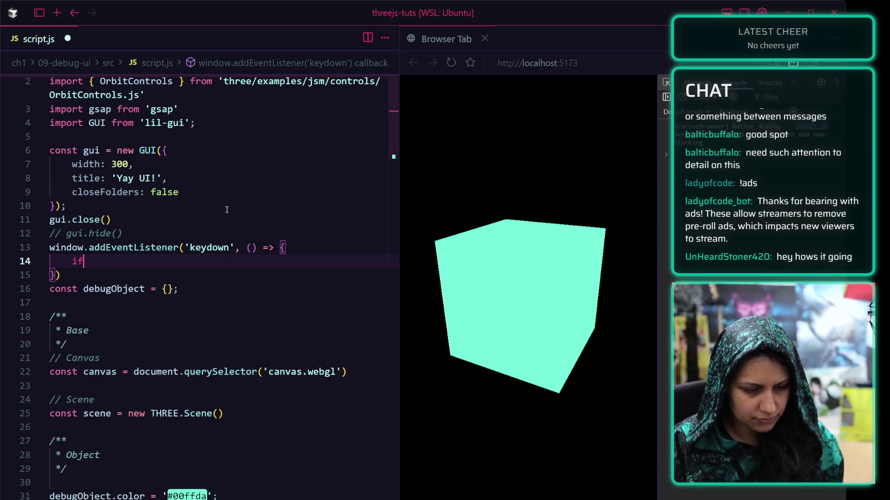
{"action": "type", "text": "(even"}
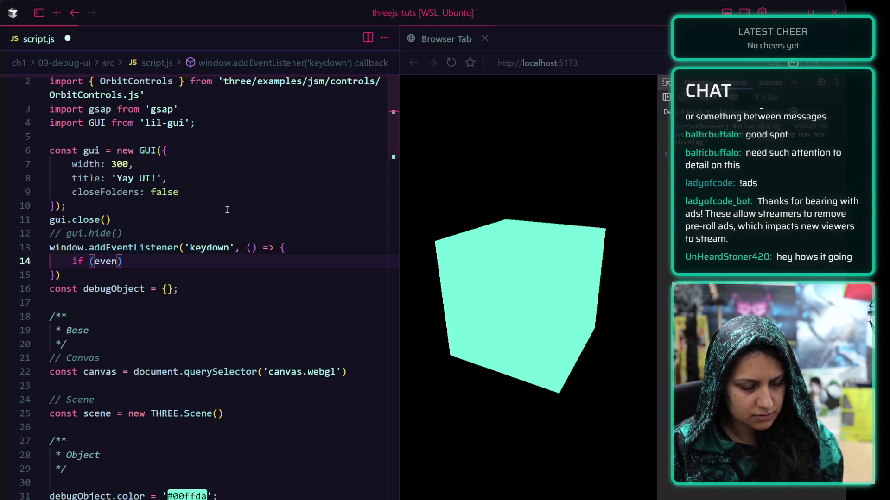
Give the callback an event parameter, call gui.show(gui._hidden) when key == 'h', and save.
{"action": "left_click", "coordinate": [252, 248]}
{"action": "type", "text": "event"}
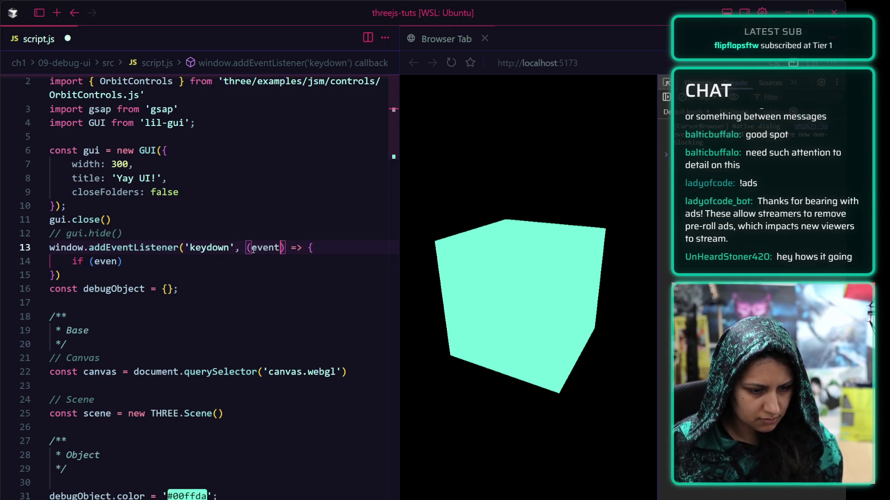
{"action": "left_click", "coordinate": [117, 262]}
{"action": "type", "text": ".key"}
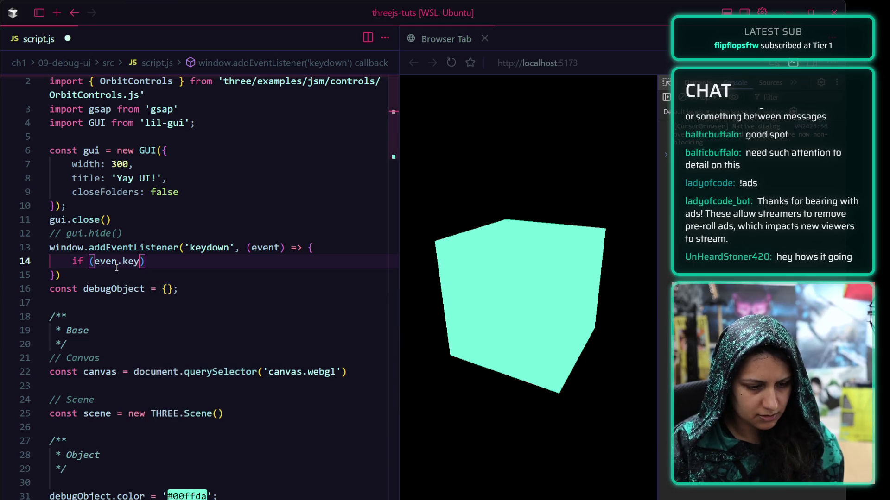
{"action": "key", "text": "Left"}
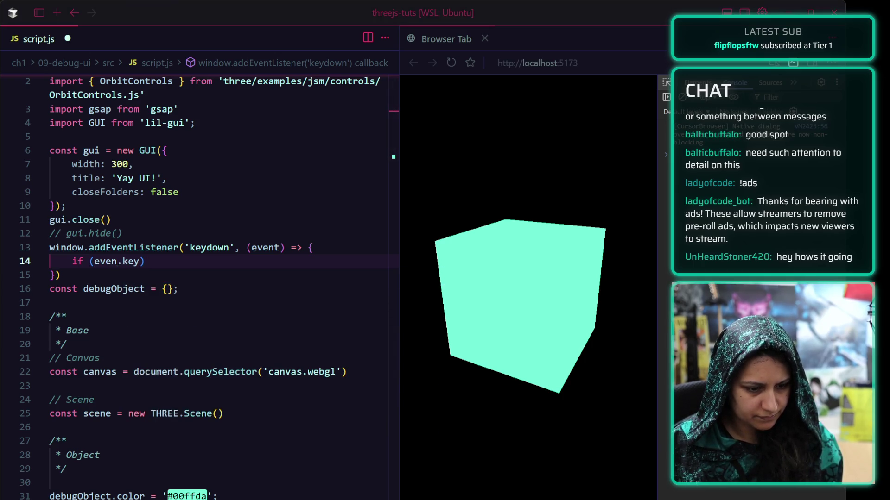
{"action": "type", "text": "=="}
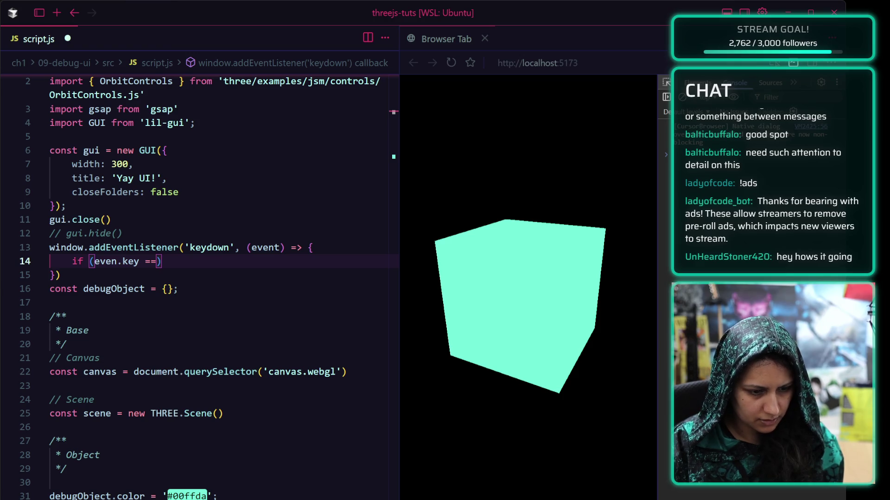
{"action": "type", "text": " 'h'"}
{"action": "key", "text": "Down"}
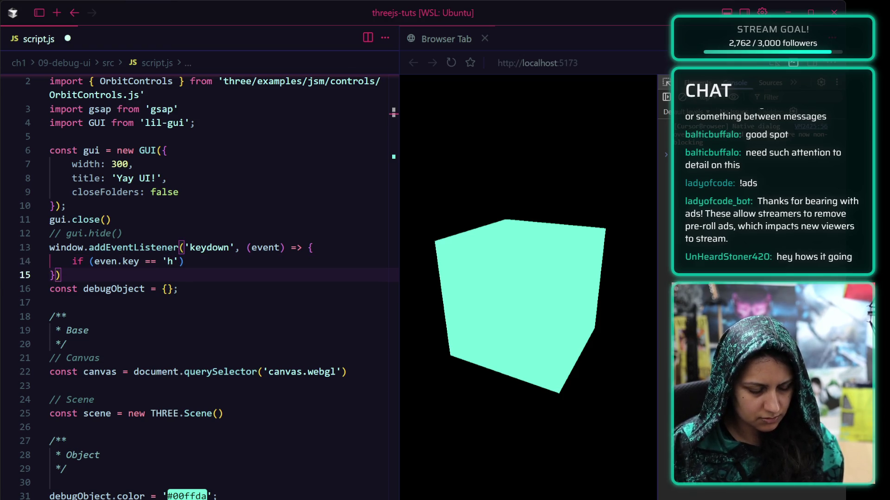
{"action": "key", "text": "Up"}
{"action": "type", "text": "{"}
{"action": "key", "text": "Return"}
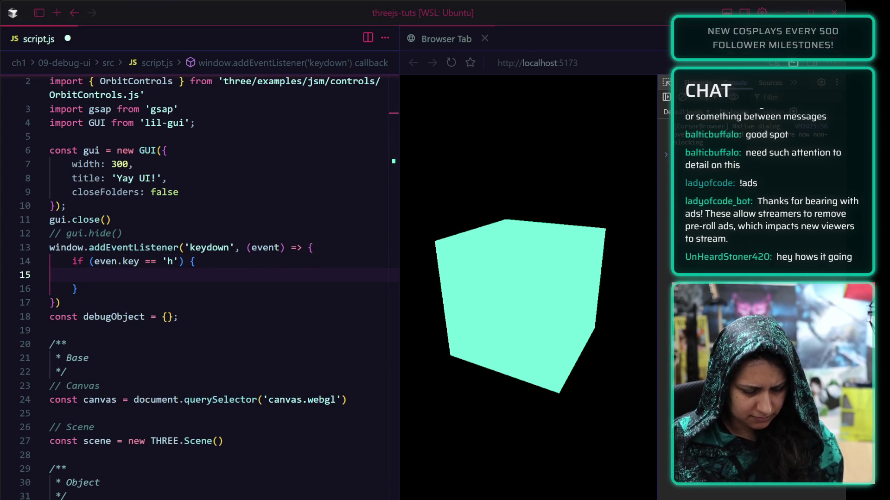
{"action": "type", "text": "gu"}
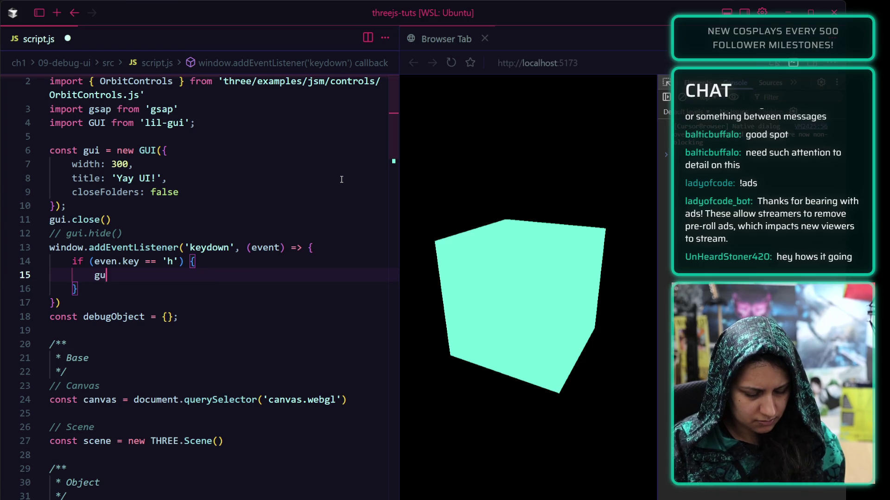
{"action": "type", "text": "i.show("}
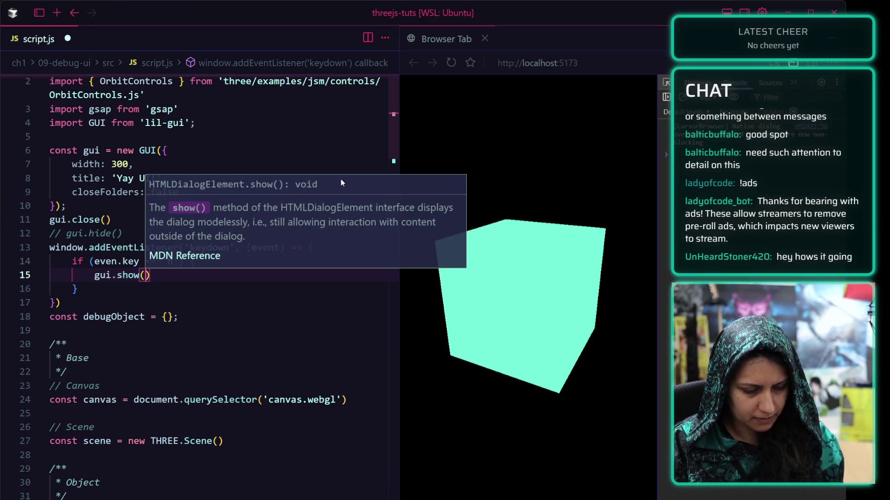
{"action": "type", "text": "gui._hidden"}
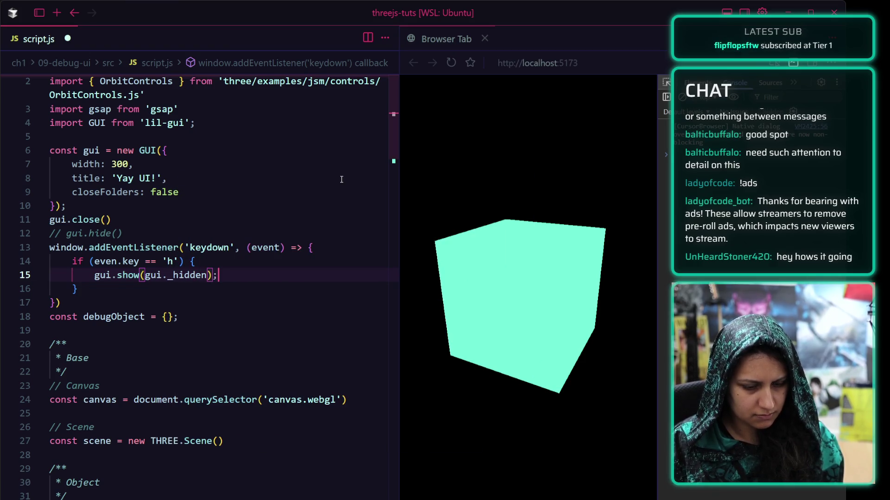
{"action": "type", "text": ";"}
{"action": "key", "text": "ctrl+s"}
Correct the condition to event.key and confirm pressing h hides and shows the Yay UI! panel.
{"action": "key", "text": "h"}
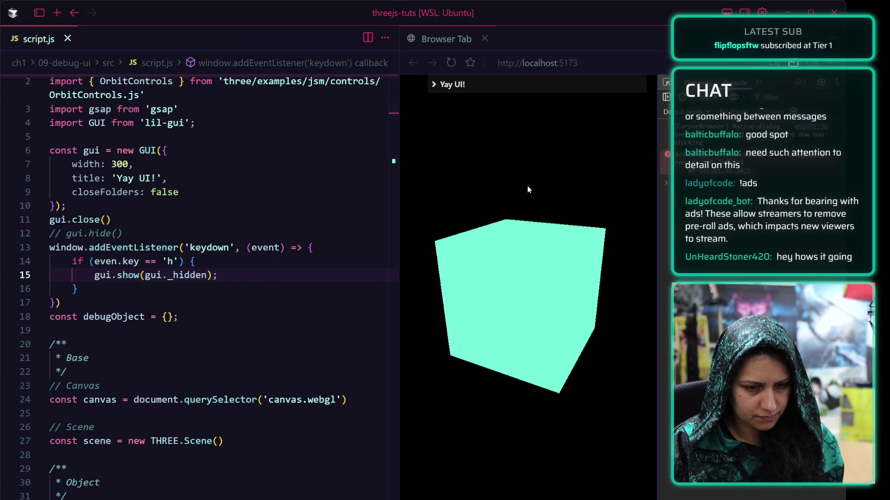
{"action": "key", "text": "h"}
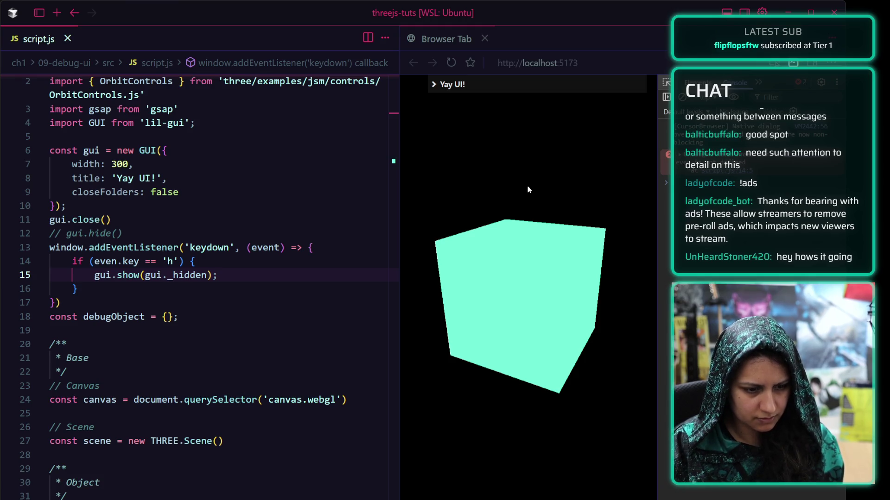
{"action": "left_click", "coordinate": [119, 262]}
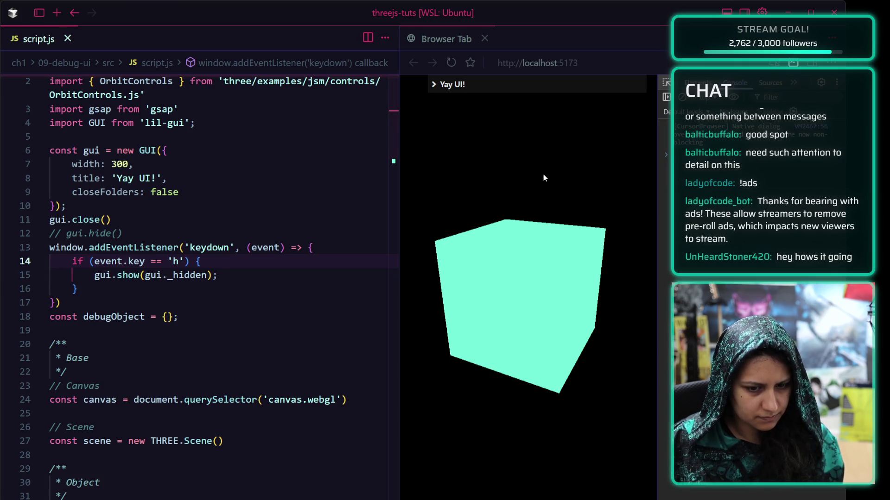
{"action": "key", "text": "h"}
{"action": "key", "text": "h"}
{"action": "key", "text": "h"}
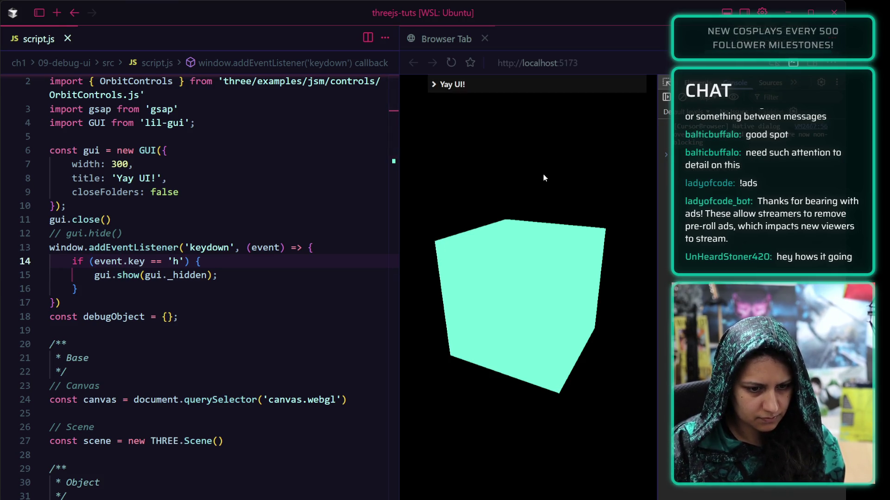
{"action": "key", "text": "h"}
{"action": "key", "text": "h"}
{"action": "key", "text": "h"}
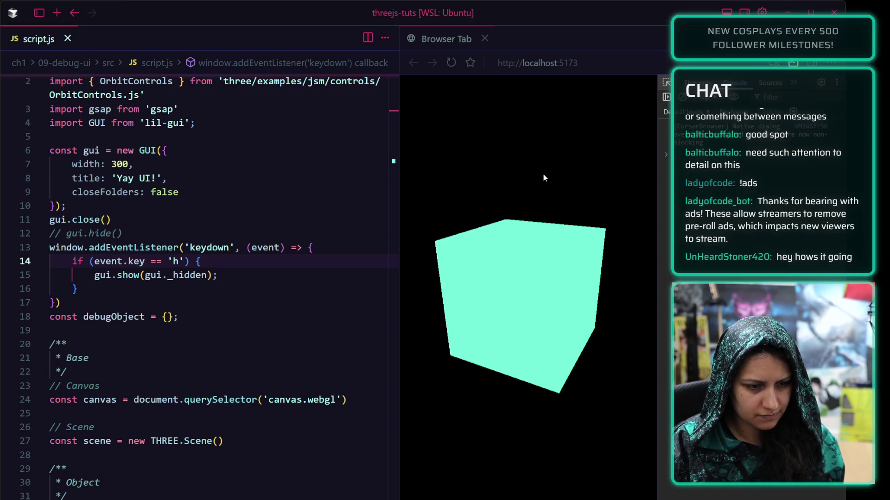
{"action": "left_click", "coordinate": [209, 316]}
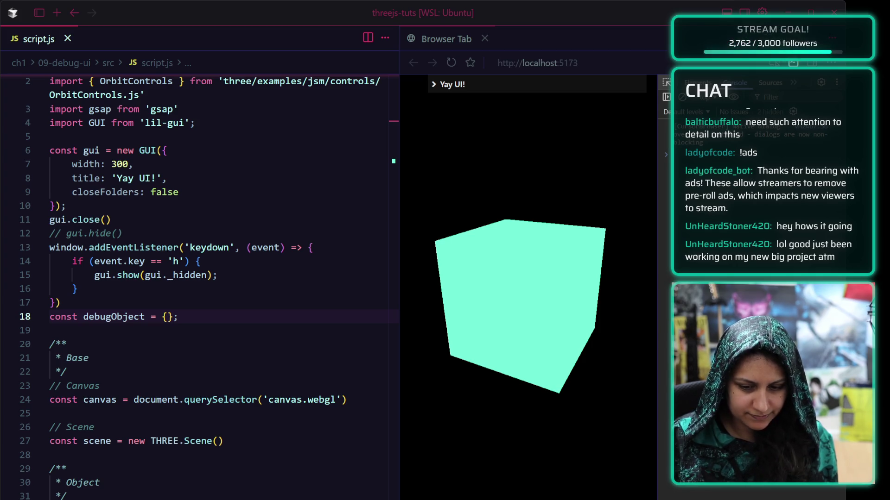
{"action": "key", "text": "alt+Tab"}
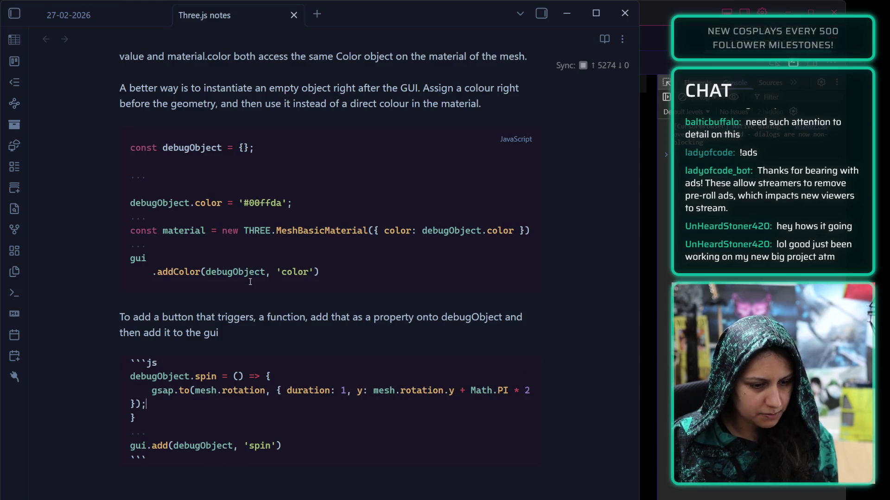
Below the lil-gui import block, add a ```js code block with the pasted GUI setup code.
{"action": "scroll", "coordinate": [250, 282], "scroll_direction": "up", "scroll_amount": 2}
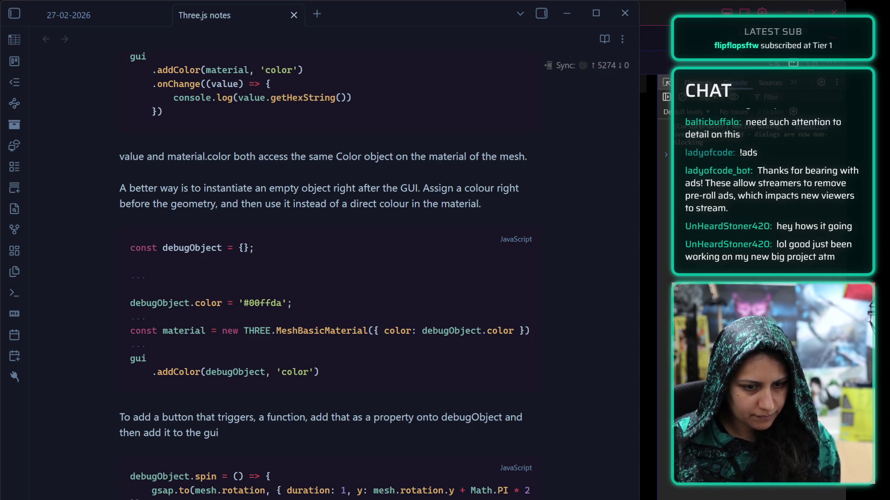
{"action": "scroll", "coordinate": [366, 144], "scroll_direction": "up", "scroll_amount": 10}
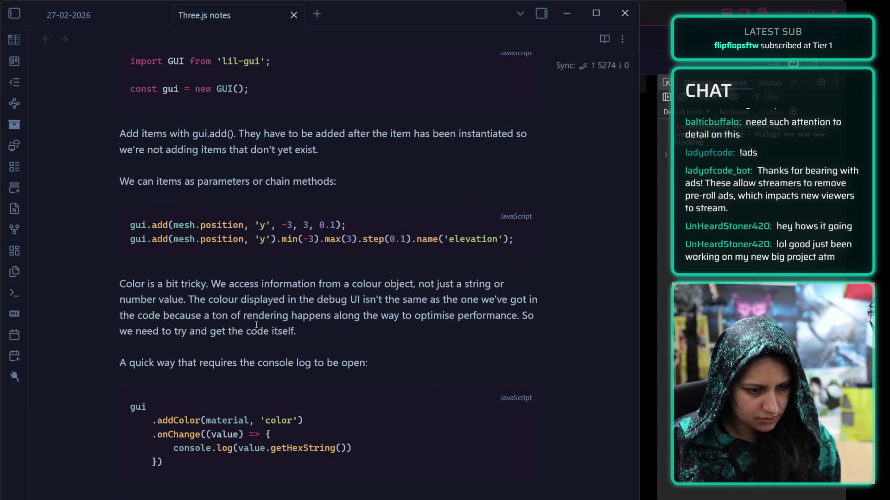
{"action": "left_click", "coordinate": [262, 301]}
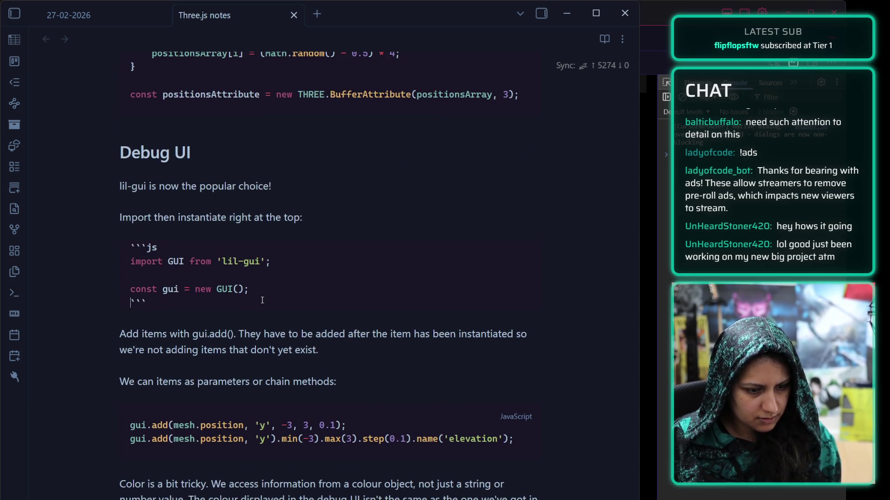
{"action": "key", "text": "Return"}
{"action": "key", "text": "Return"}
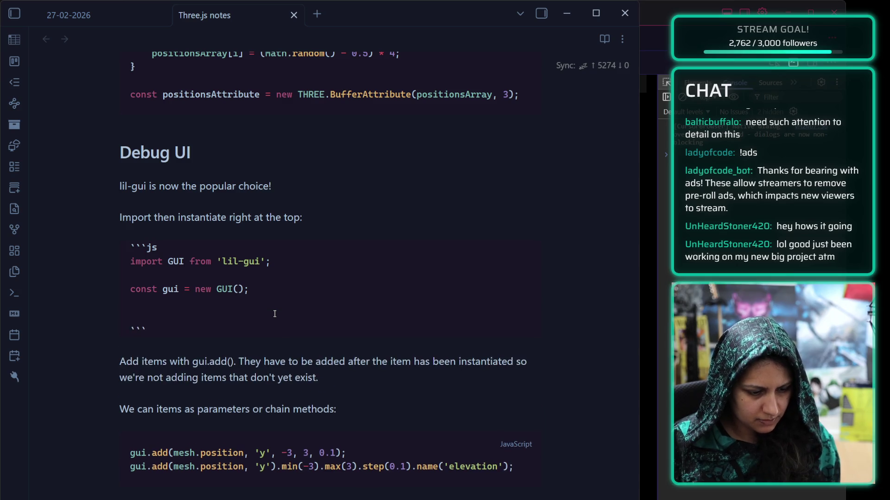
{"action": "key", "text": "BackSpace"}
{"action": "key", "text": "BackSpace"}
{"action": "key", "text": "Down"}
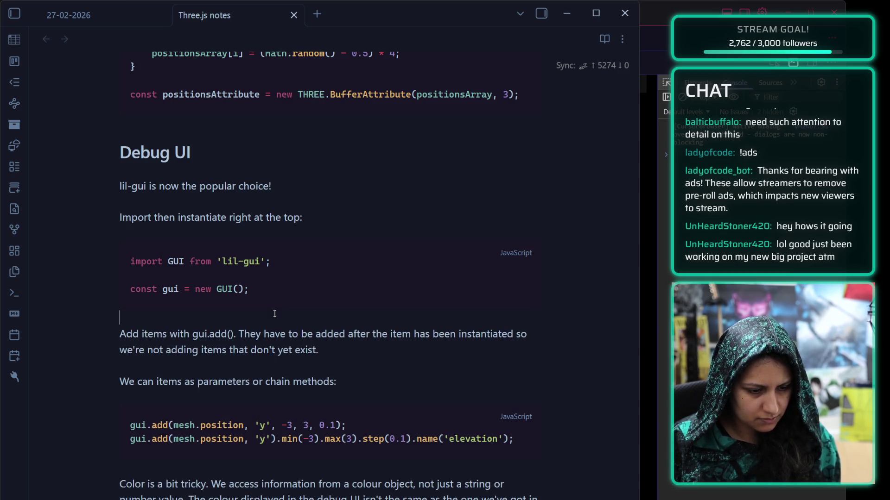
{"action": "key", "text": "Return"}
{"action": "type", "text": "```"}
{"action": "key", "text": "BackSpace"}
{"action": "key", "text": "BackSpace"}
{"action": "key", "text": "BackSpace"}
{"action": "type", "text": "`"}
{"action": "key", "text": "BackSpace"}
{"action": "key", "text": "BackSpace"}
{"action": "type", "text": "```js"}
{"action": "key", "text": "Return"}
{"action": "type", "text": "const gui = new GUI({      width: 300,      title: 'Yay UI!',      closeFolders: false  });  gui.close()"}
Above it, write 'it can be instantiated with parameters, and an event listener added to show/hide the GUI'.
{"action": "left_click", "coordinate": [239, 312]}
{"action": "type", "text": "it can be instantiated with parama"}
{"action": "type", "text": "ter"}
{"action": "key", "text": "BackSpace"}
{"action": "key", "text": "BackSpace"}
{"action": "key", "text": "BackSpace"}
{"action": "type", "text": "eters, and an event"}
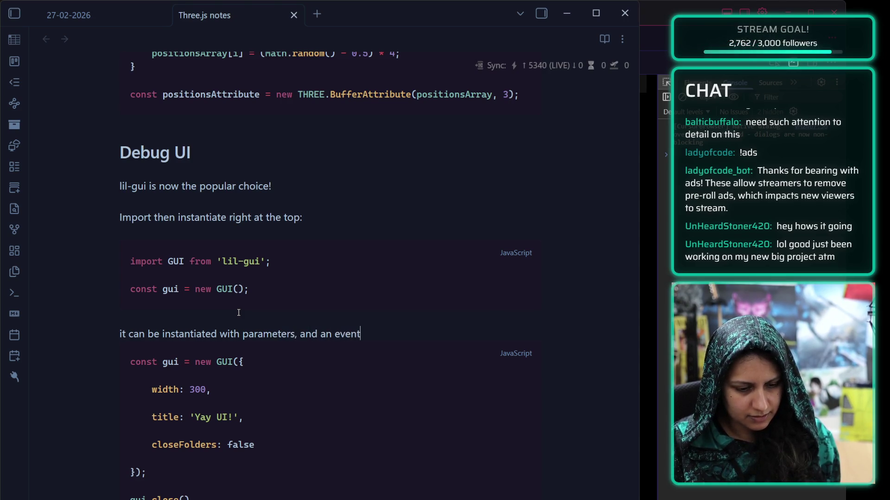
{"action": "type", "text": " listener added to show/hide the GUI"}
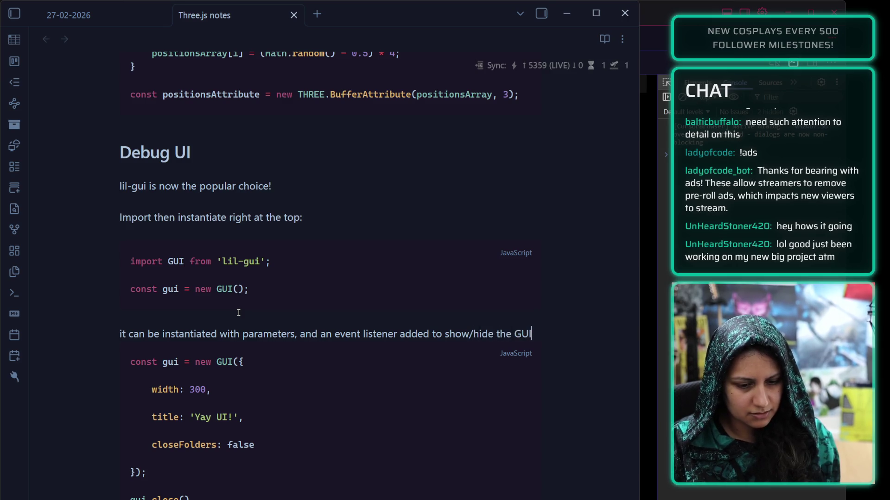
{"action": "key", "text": "Return"}
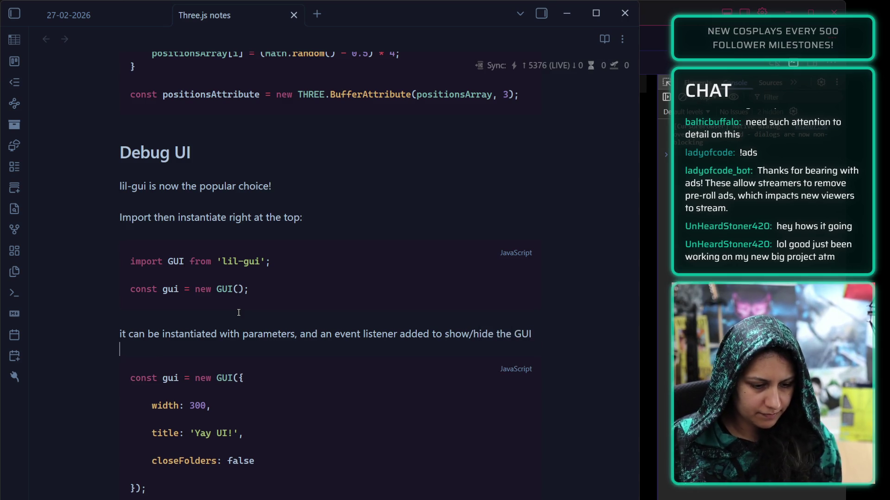
Add a '// global close' comment after the title option in the snippet.
{"action": "scroll", "coordinate": [203, 375], "scroll_direction": "down", "scroll_amount": 2}
{"action": "key", "text": "Down"}
{"action": "key", "text": "Down"}
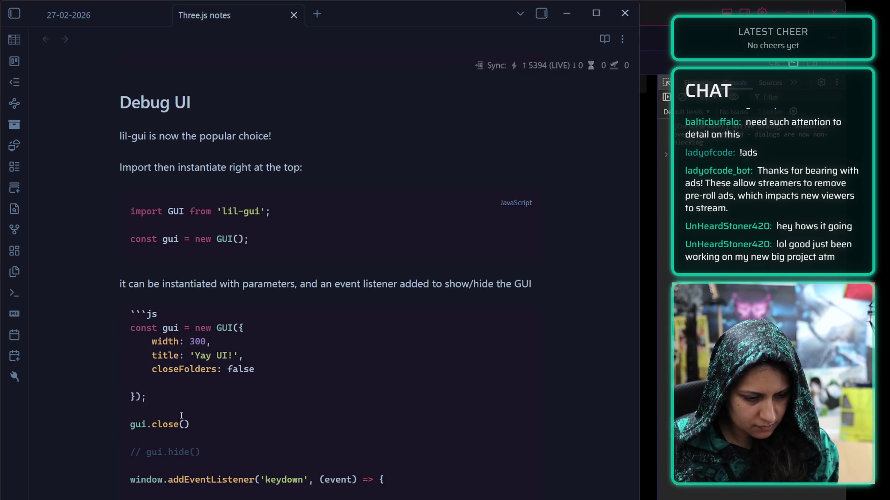
{"action": "left_click", "coordinate": [283, 363]}
{"action": "left_click", "coordinate": [269, 357]}
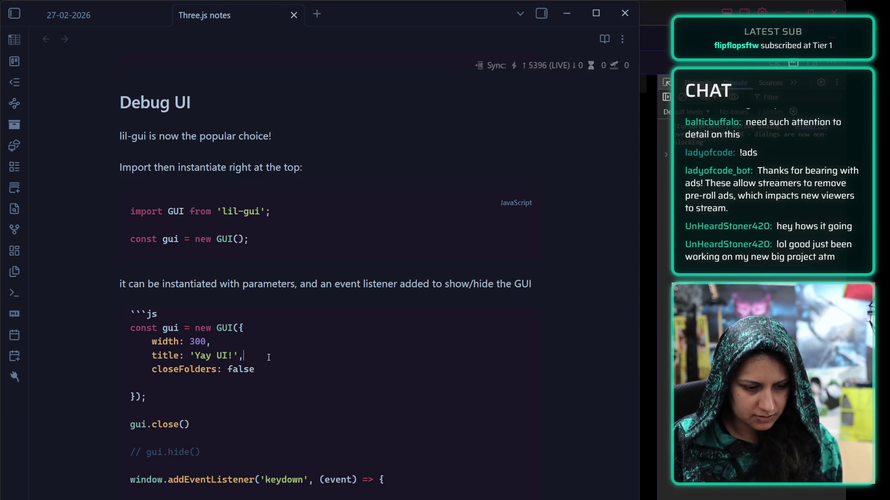
{"action": "key", "text": "Return"}
{"action": "type", "text": "// global close"}
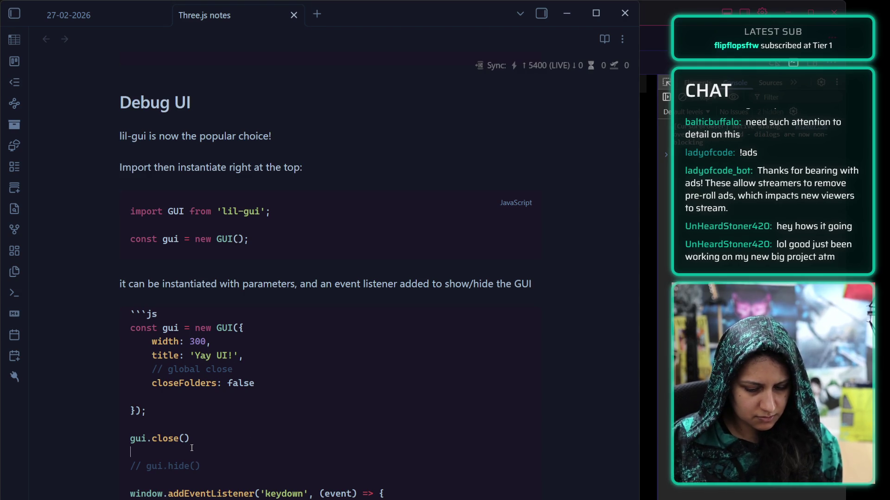
Remove the blank lines around gui.close(), // gui.hide() and the keydown listener.
{"action": "left_click", "coordinate": [202, 451]}
{"action": "key", "text": "BackSpace"}
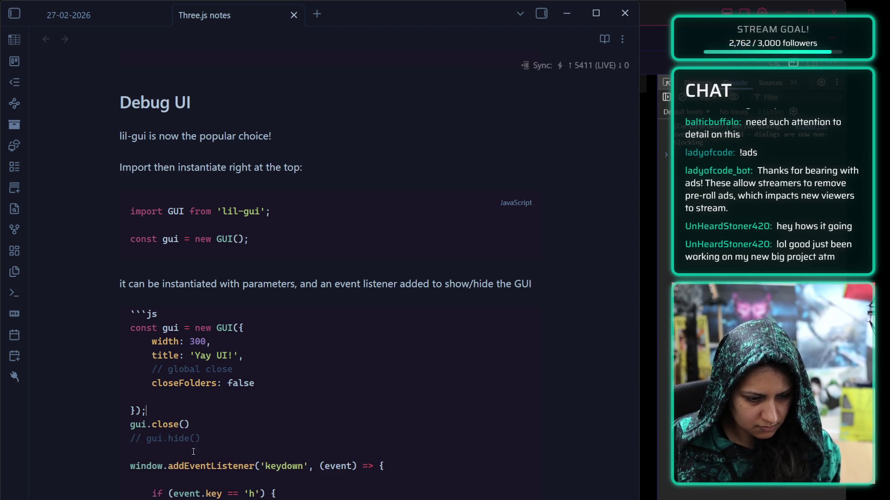
{"action": "key", "text": "Up"}
{"action": "key", "text": "BackSpace"}
{"action": "key", "text": "Down"}
{"action": "key", "text": "Down"}
{"action": "key", "text": "BackSpace"}
{"action": "key", "text": "End"}
{"action": "left_click", "coordinate": [200, 483]}
{"action": "key", "text": "BackSpace"}
{"action": "key", "text": "Down"}
{"action": "key", "text": "Down"}
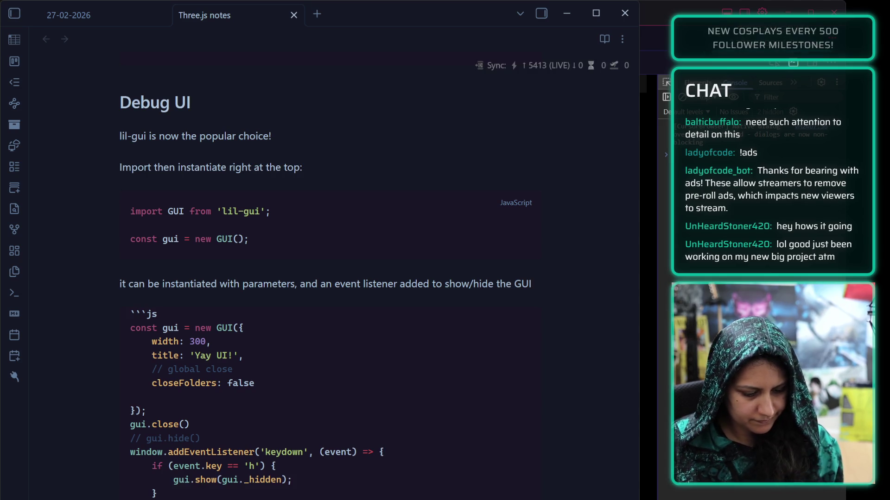
{"action": "key", "text": "alt+Tab"}
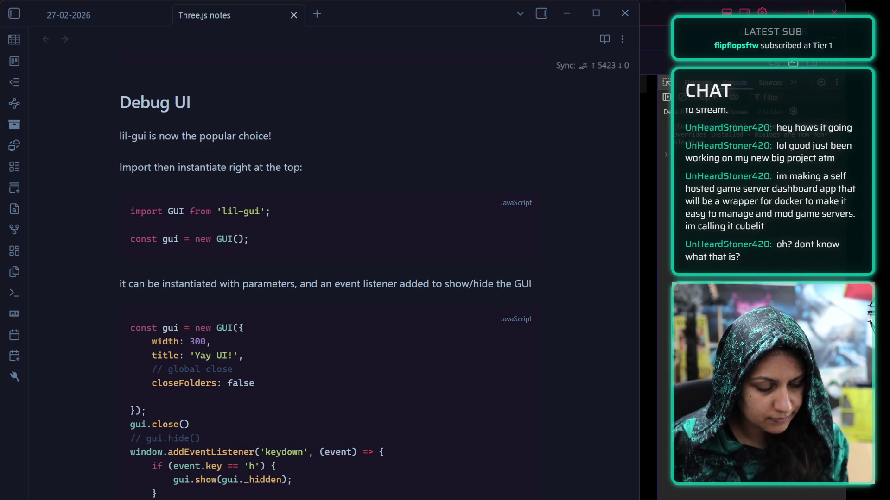
Below the spin code block, write 'Add folders and then add items to the folder instead of directly onto the gui variable'.
{"action": "left_click", "coordinate": [224, 488]}
{"action": "scroll", "coordinate": [224, 488], "scroll_direction": "down", "scroll_amount": 20}
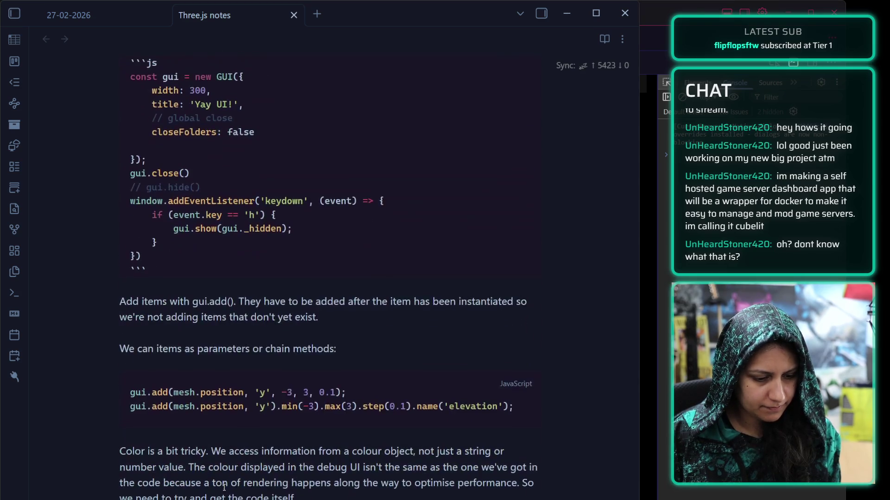
{"action": "left_click", "coordinate": [299, 335]}
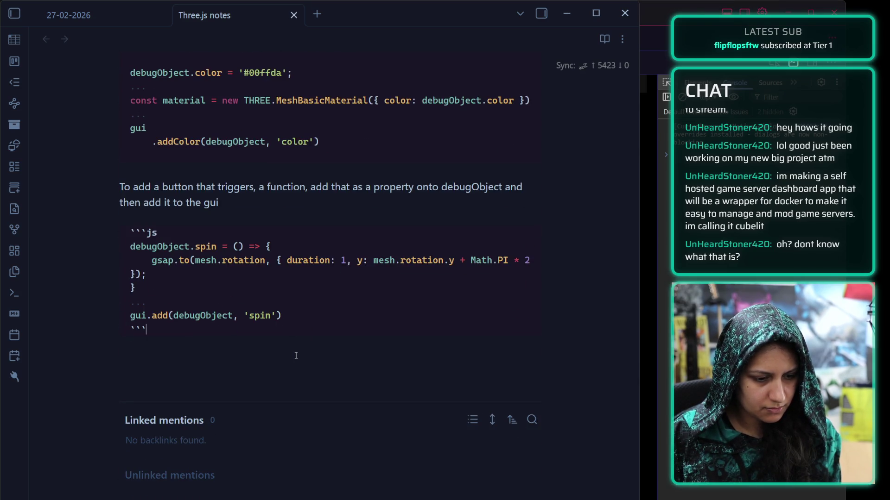
{"action": "key", "text": "Return"}
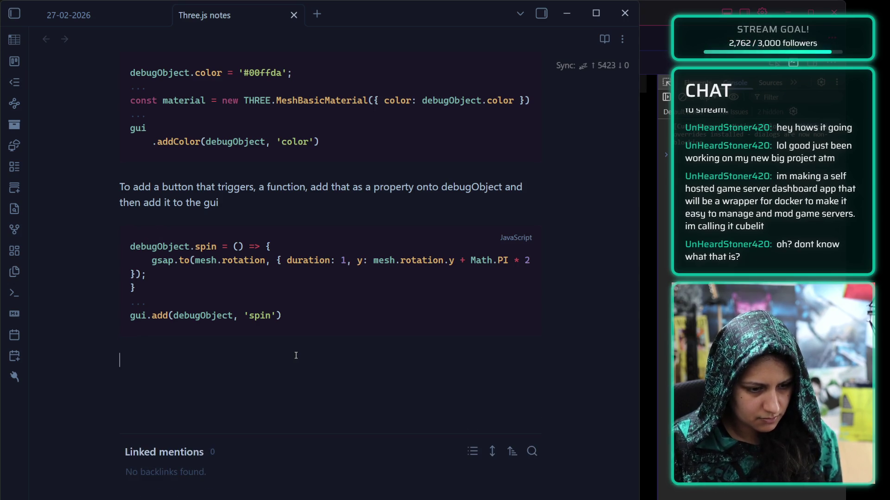
{"action": "type", "text": "Add folders and t"}
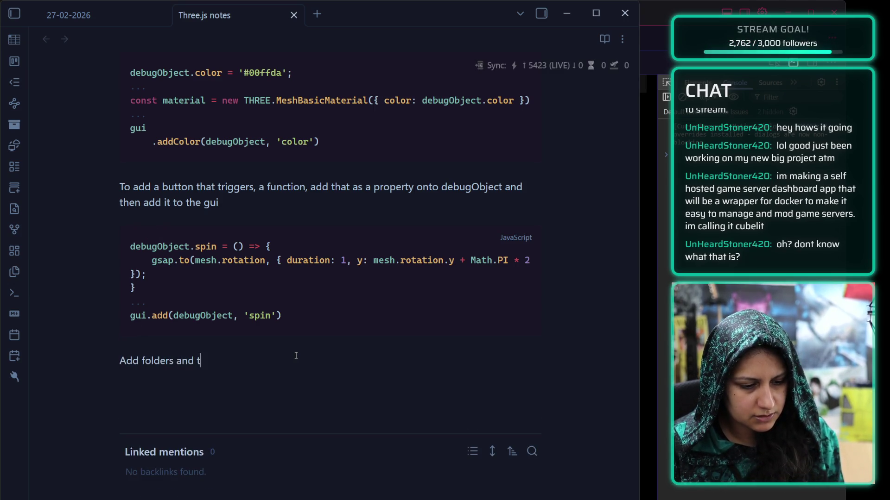
{"action": "type", "text": "hen add items to t"}
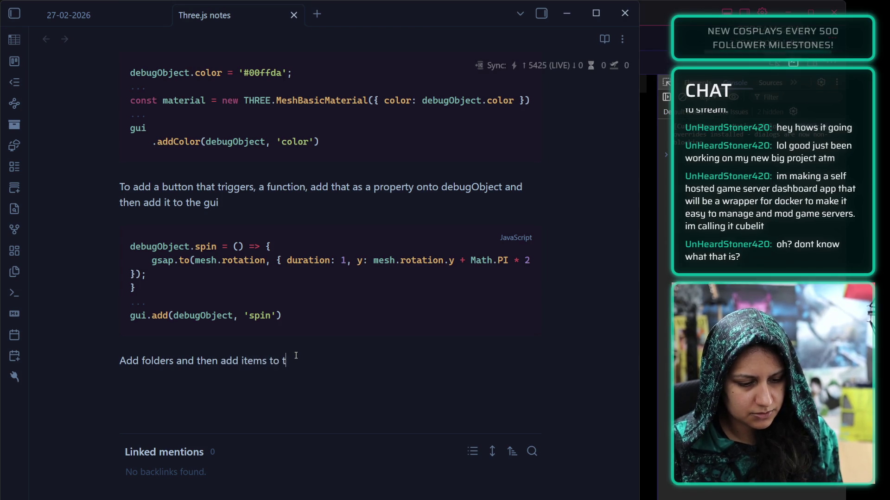
{"action": "type", "text": "he folder is"}
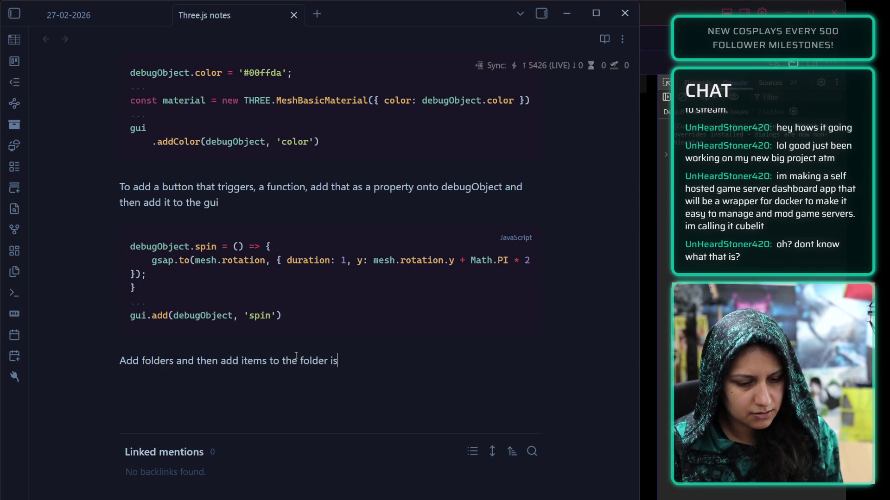
{"action": "key", "text": "BackSpace"}
{"action": "type", "text": "nstead of dire"}
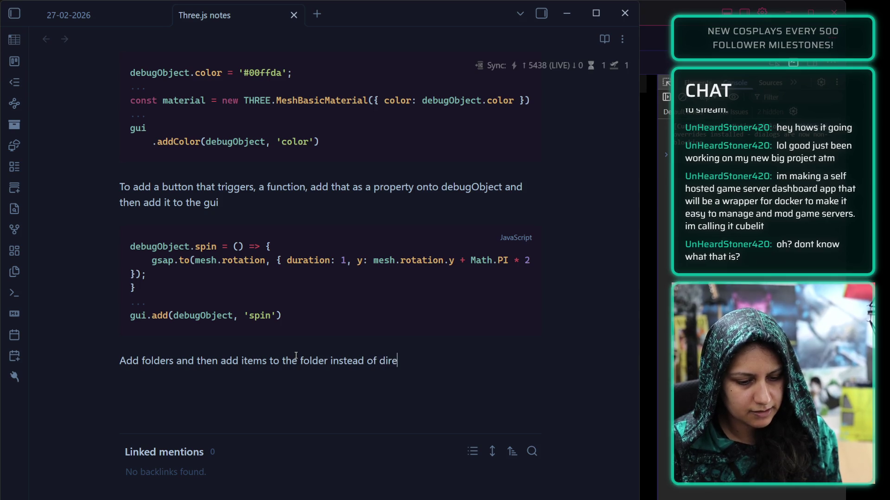
{"action": "type", "text": "ctly onto the "}
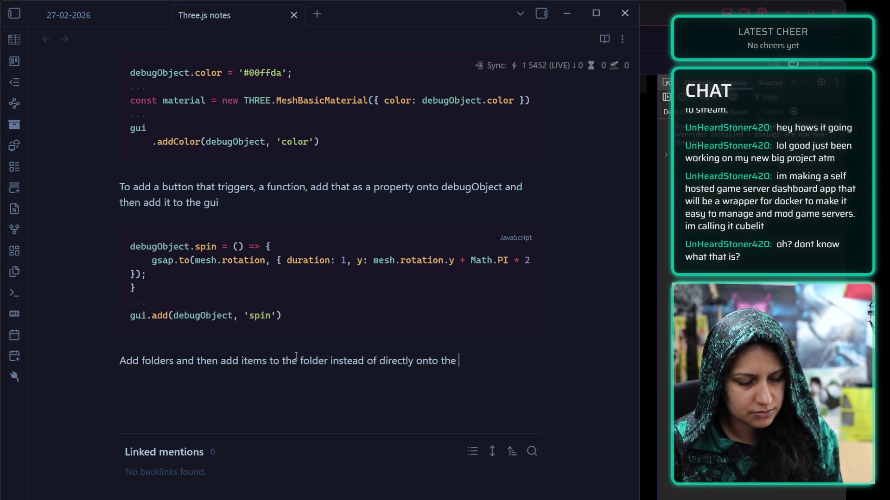
{"action": "type", "text": "gui variable"}
{"action": "key", "text": "Return"}
Add an empty ```js code block under that sentence.
{"action": "type", "text": "```js"}
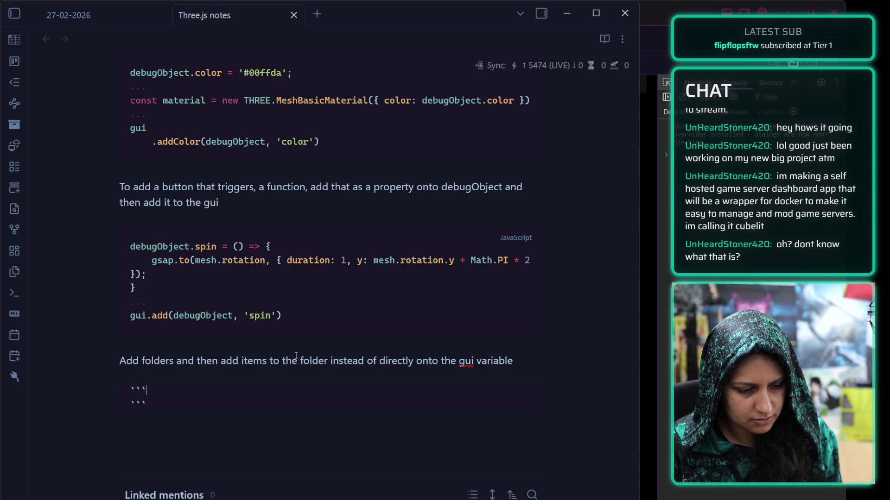
{"action": "key", "text": "Return"}
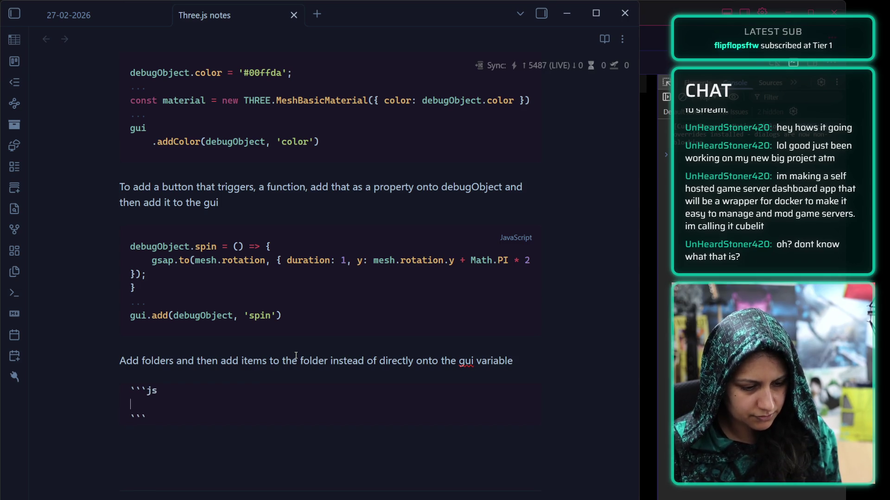
{"action": "left_click", "coordinate": [293, 347]}
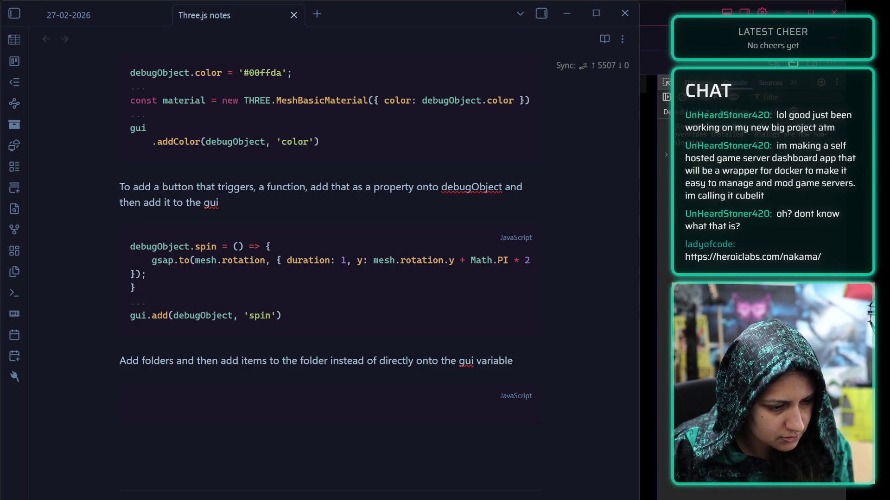
Paste the 'awesome cube' cubeTweaks folder snippet into the block and delete its blank lines.
{"action": "left_click", "coordinate": [170, 432]}
{"action": "key", "text": "ctrl+v"}
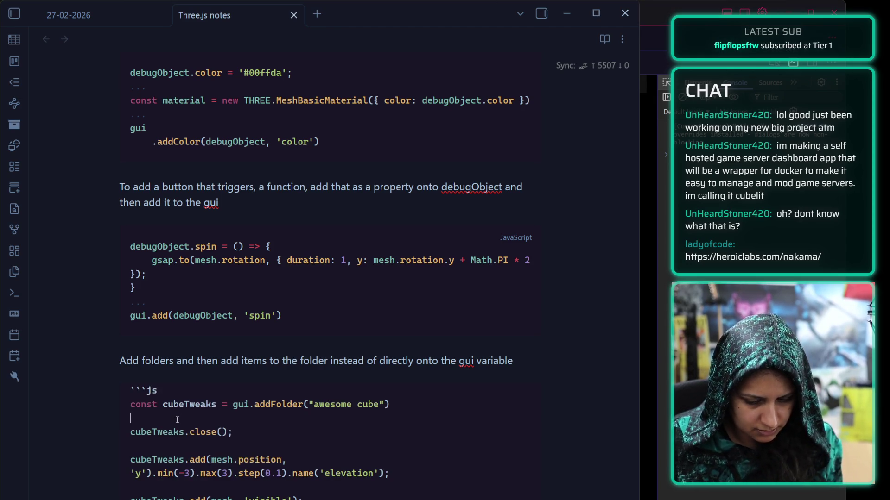
{"action": "key", "text": "BackSpace"}
{"action": "left_click", "coordinate": [174, 432]}
{"action": "key", "text": "BackSpace"}
{"action": "left_click", "coordinate": [173, 459]}
{"action": "key", "text": "BackSpace"}
{"action": "left_click", "coordinate": [173, 487]}
{"action": "key", "text": "BackSpace"}
{"action": "left_click", "coordinate": [173, 489]}
{"action": "key", "text": "Down"}
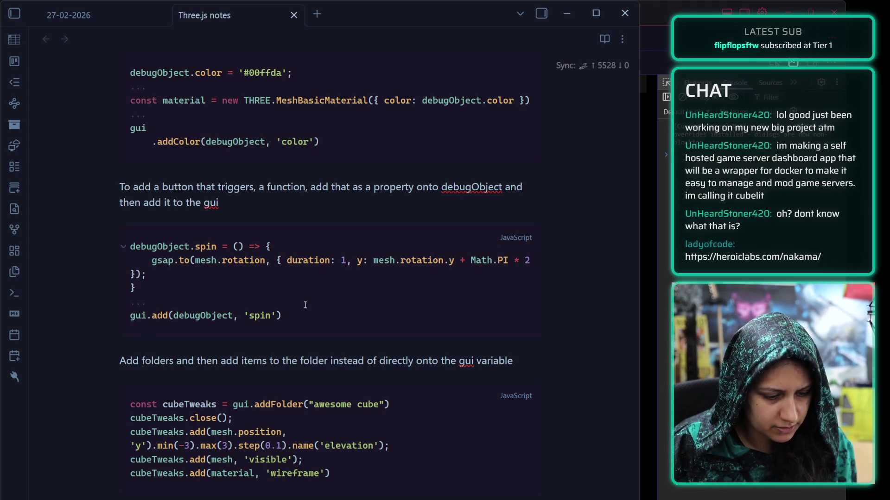
{"action": "scroll", "coordinate": [238, 373], "scroll_direction": "down", "scroll_amount": 3}
Add a '### Updating parameters' heading below the code block.
{"action": "type", "text": "### Notes"}
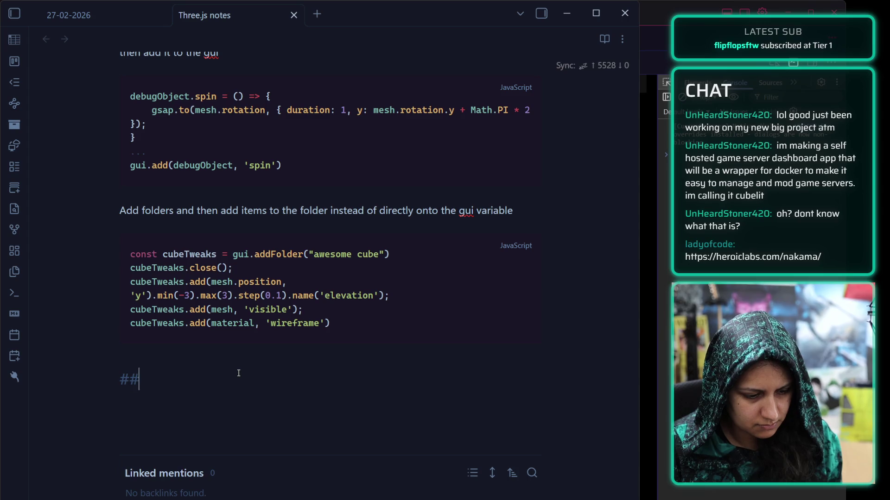
{"action": "key", "text": "Return"}
{"action": "key", "text": "BackSpace"}
{"action": "key", "text": "BackSpace"}
{"action": "key", "text": "BackSpace"}
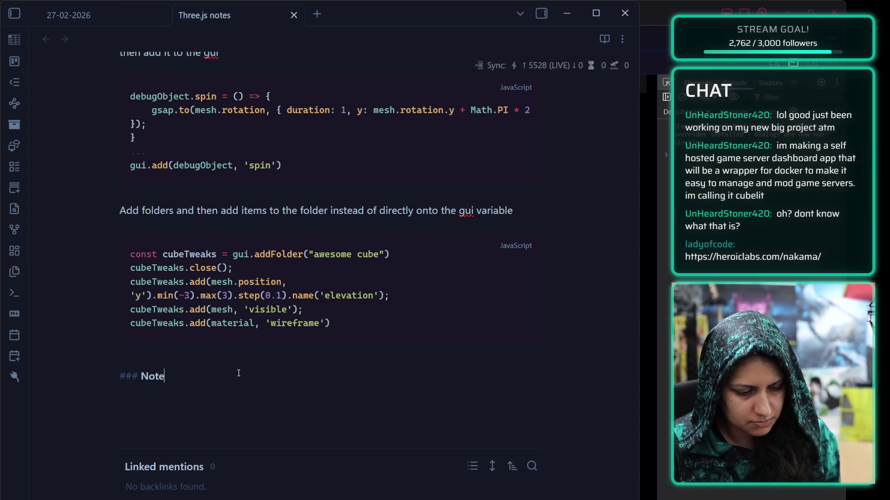
{"action": "type", "text": "Updating parameters"}
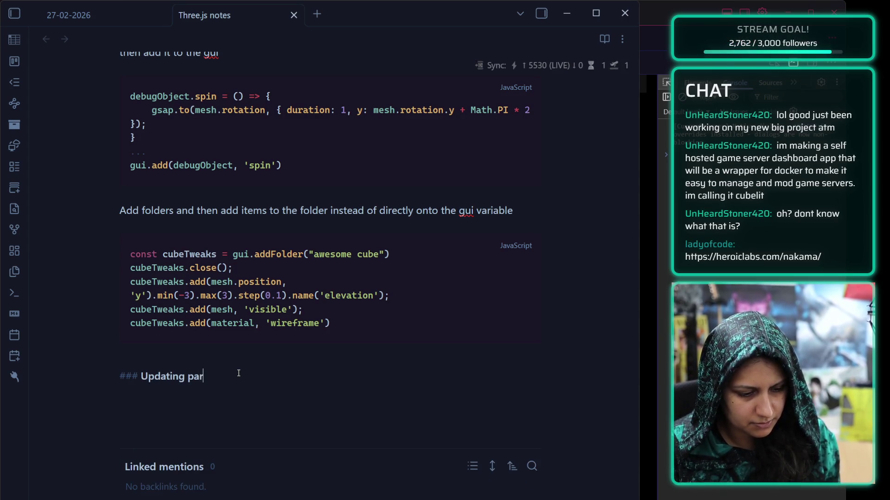
{"action": "key", "text": "Return"}
Explain that widthSegements etc are BoxGeometry parameters set during instantiation, not editable properties.
{"action": "type", "text": "widt"}
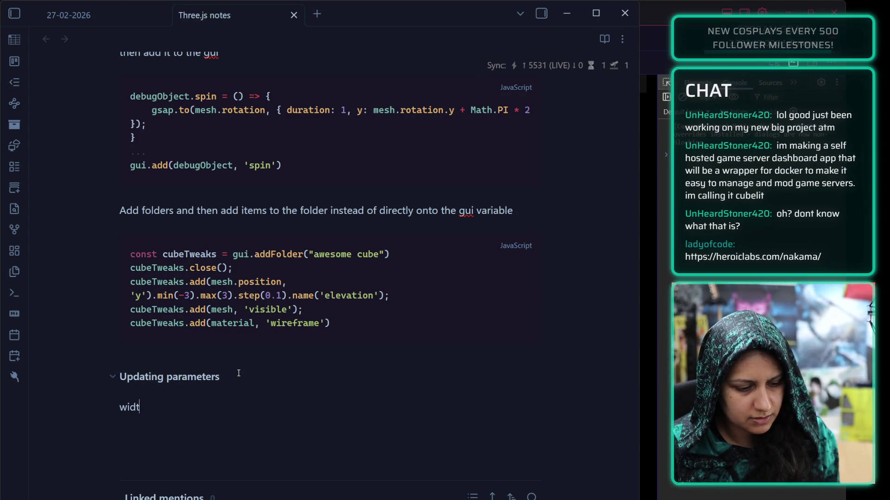
{"action": "type", "text": "hSegements"}
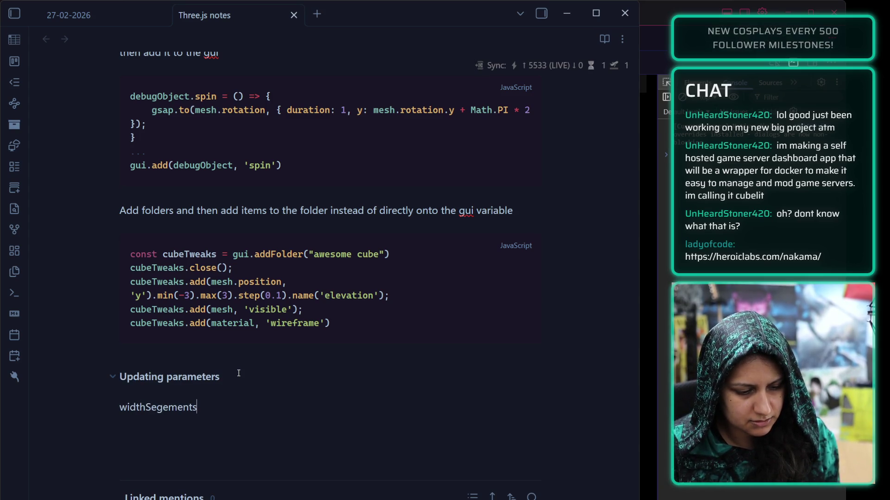
{"action": "type", "text": " etc are parameters passed ot"}
{"action": "key", "text": "BackSpace"}
{"action": "key", "text": "BackSpace"}
{"action": "type", "text": "to BoxGeometry and not e"}
{"action": "key", "text": "BackSpace"}
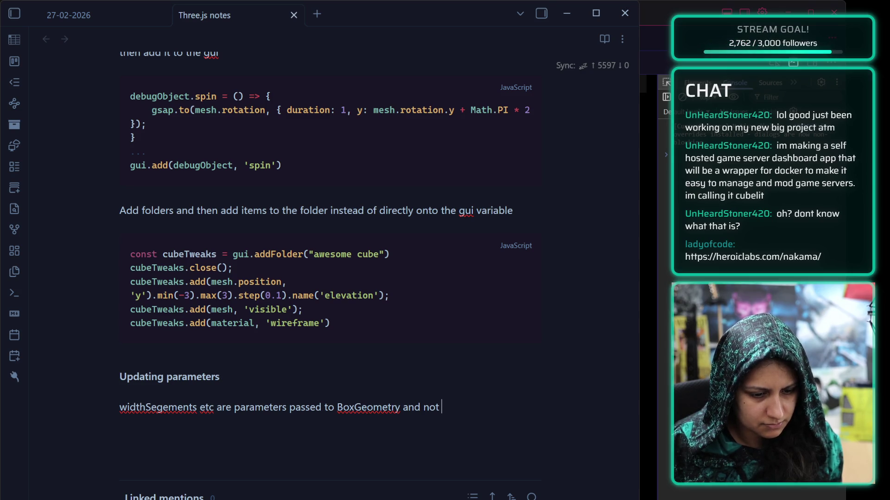
{"action": "key", "text": "BackSpace"}
{"action": "key", "text": "BackSpace"}
{"action": "key", "text": "BackSpace"}
{"action": "type", "text": "du"}
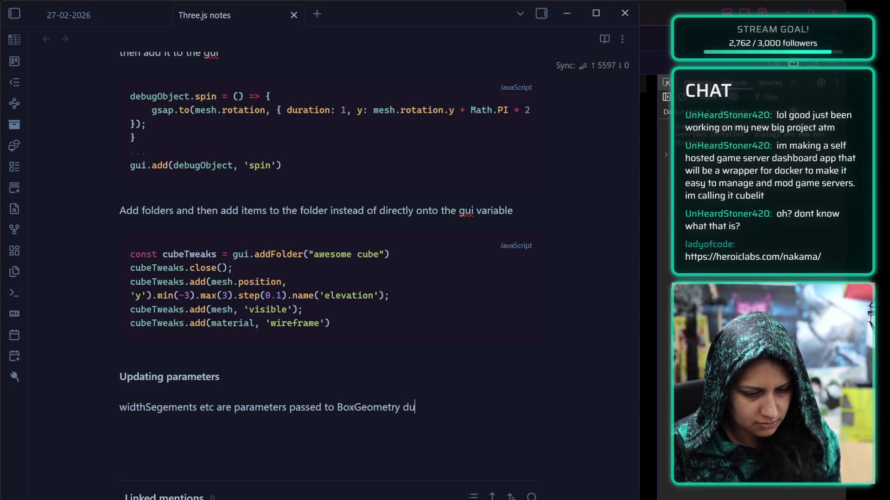
{"action": "type", "text": "ring instanti"}
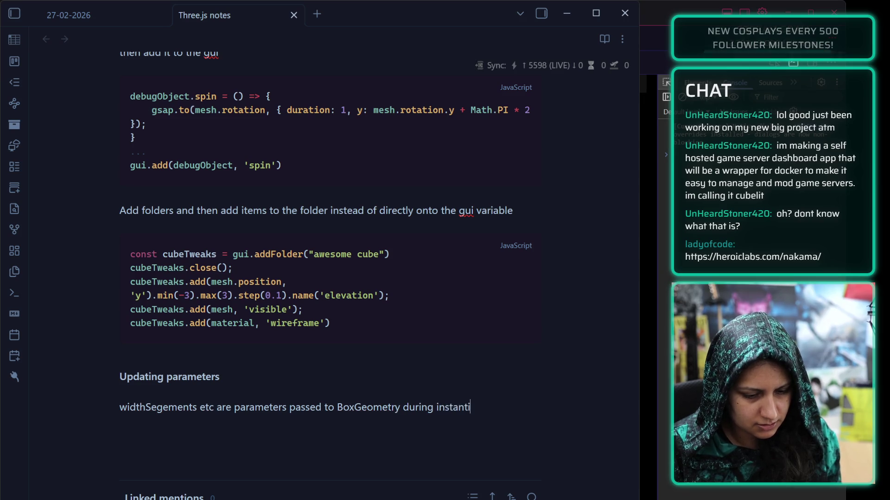
{"action": "type", "text": "ation and not properties"}
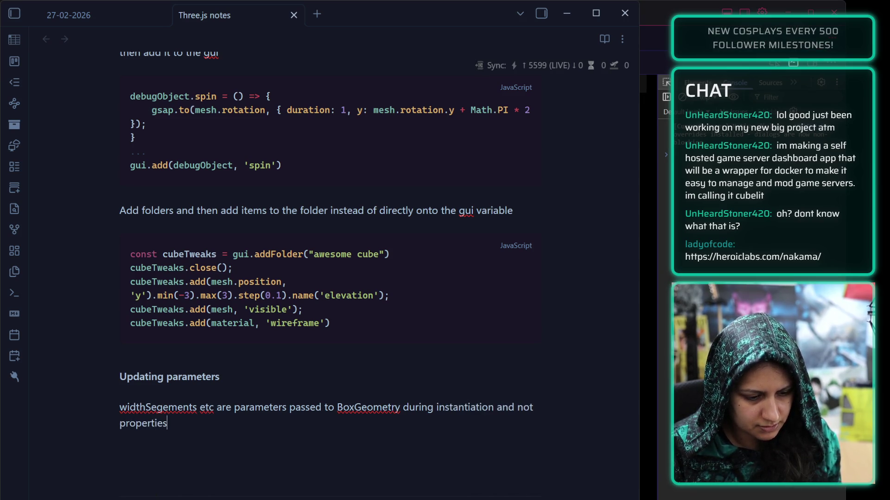
{"action": "type", "text": " that are editab"}
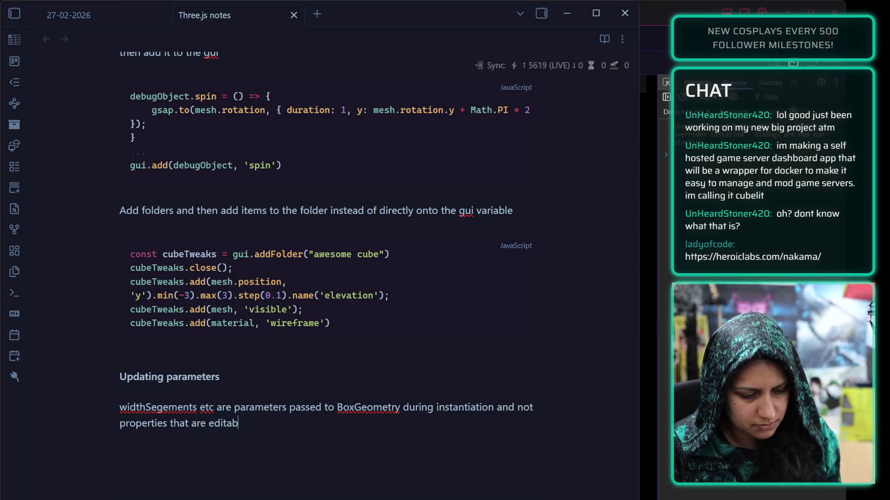
{"action": "type", "text": "le. In order to e"}
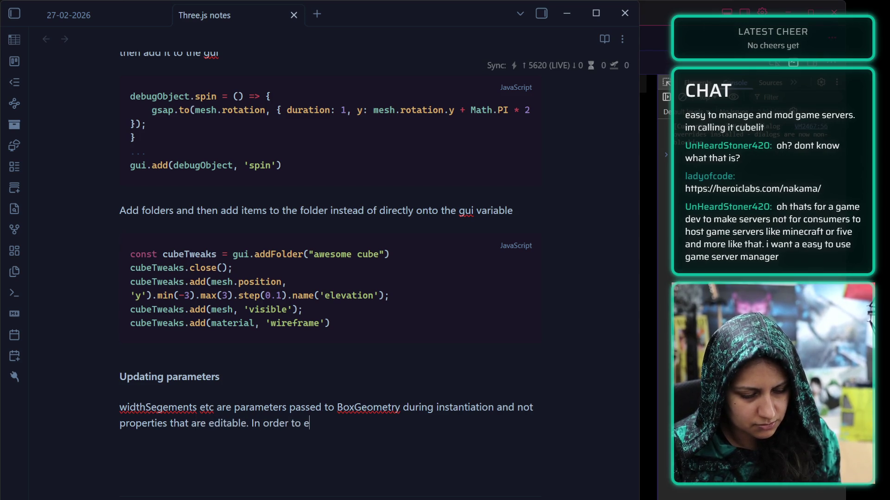
{"action": "type", "text": "dit them"}
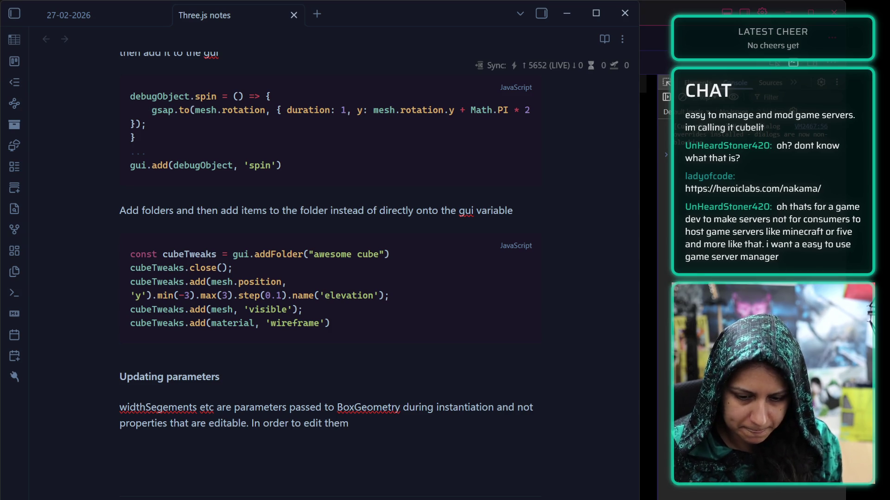
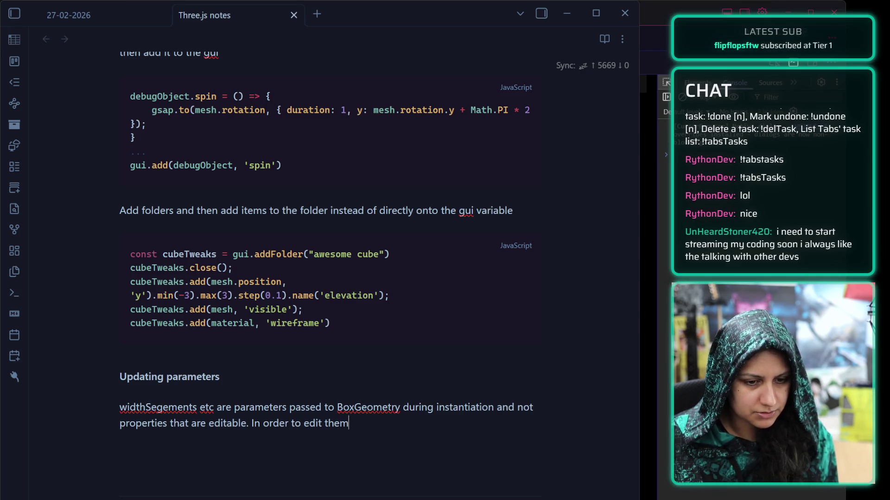
Reword the paragraph: apply it as a subdivisions property to the debugObject, which can then be edited instead.
{"action": "key", "text": "BackSpace"}
{"action": "key", "text": "BackSpace"}
{"action": "key", "text": "BackSpace"}
{"action": "type", "text": "it, apply t"}
{"action": "key", "text": "BackSpace"}
{"action": "type", "text": "subdivions as a"}
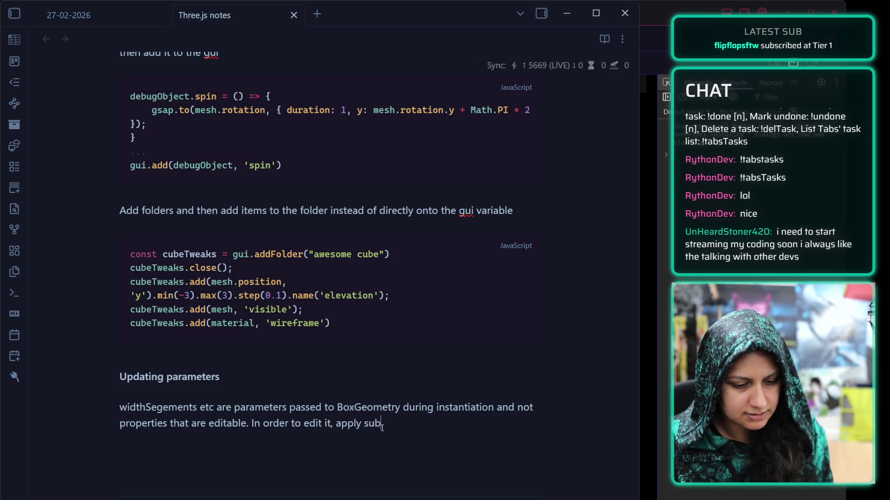
{"action": "key", "text": "BackSpace"}
{"action": "key", "text": "BackSpace"}
{"action": "key", "text": "BackSpace"}
{"action": "type", "text": "sions as a property to the debug"}
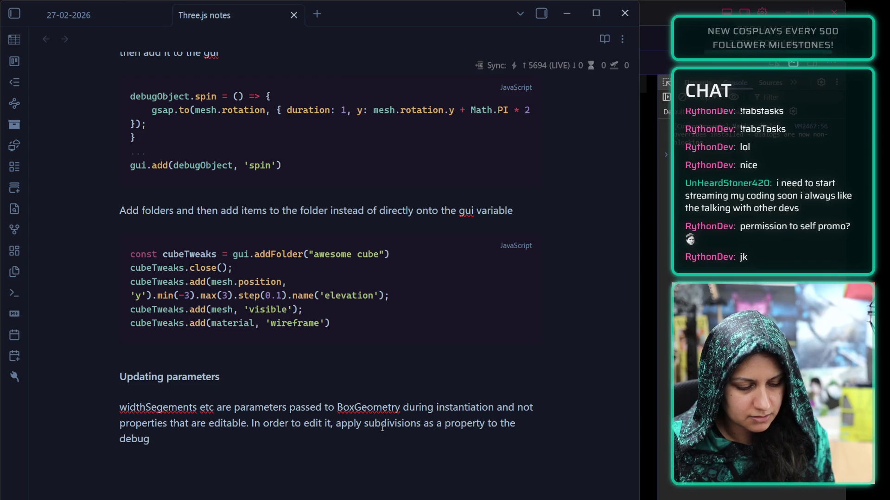
{"action": "type", "text": "Object and then that c"}
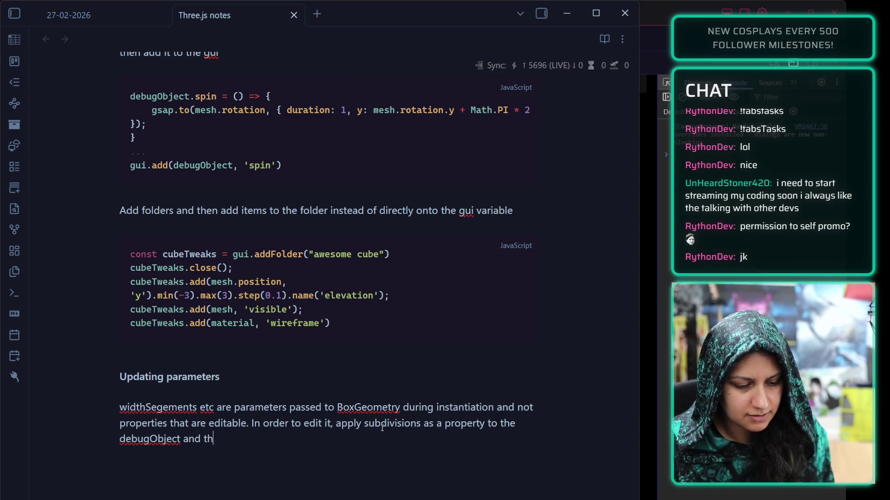
{"action": "type", "text": "an be edited instead"}
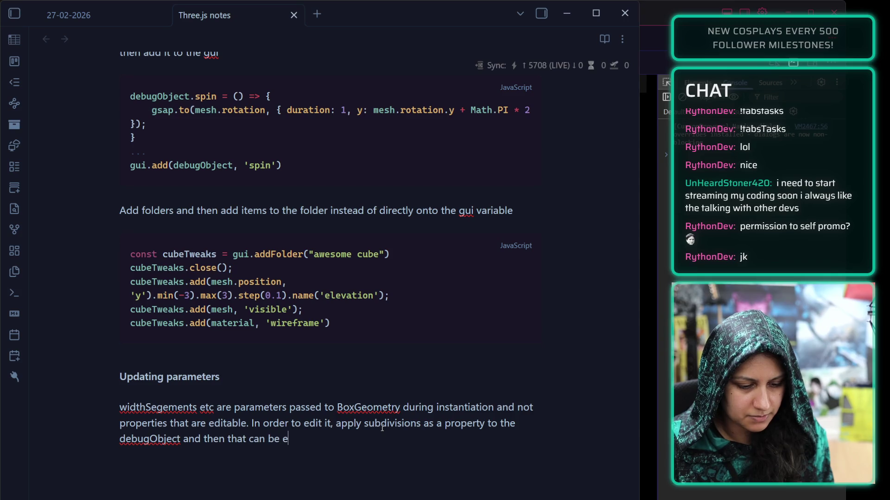
Start an empty ```js code block below the paragraph.
{"action": "key", "text": "Return"}
{"action": "key", "text": "Return"}
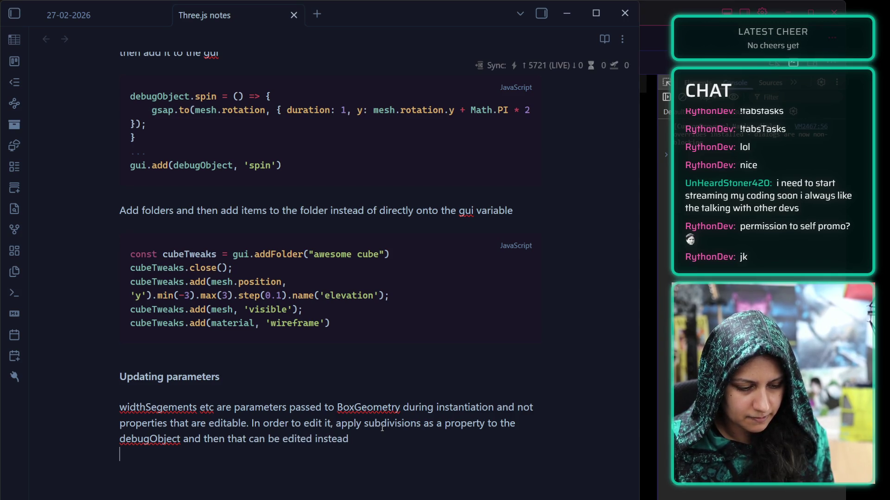
{"action": "type", "text": "```js"}
{"action": "key", "text": "Return"}
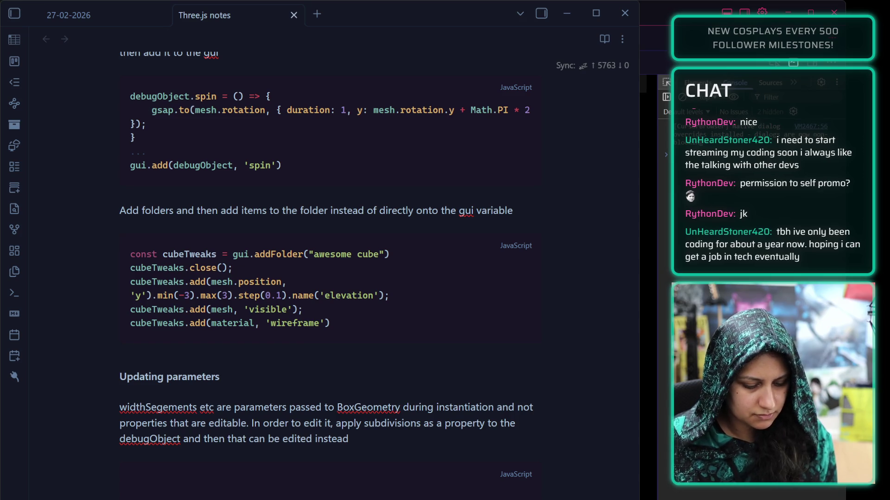
Paste debugObject.subdivision = 2; into the JavaScript code block.
{"action": "key", "text": "Down"}
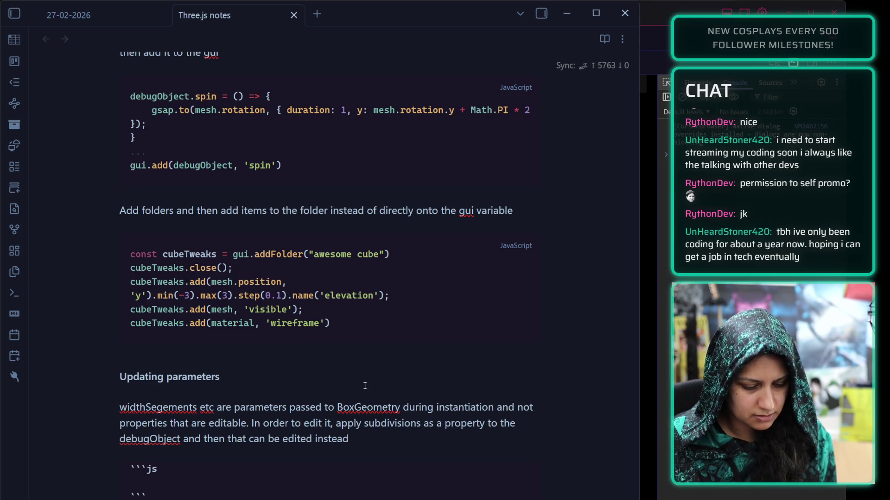
{"action": "type", "text": "debugObject.subdivision = 2;"}
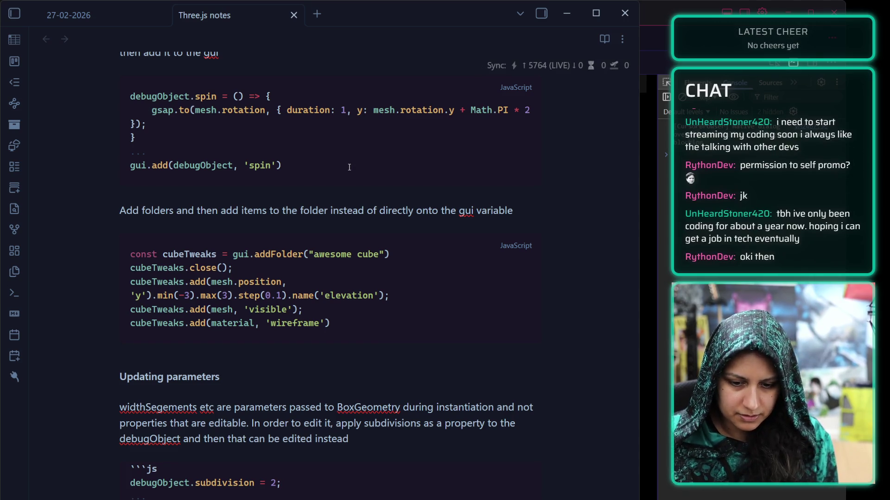
{"action": "key", "text": "Down"}
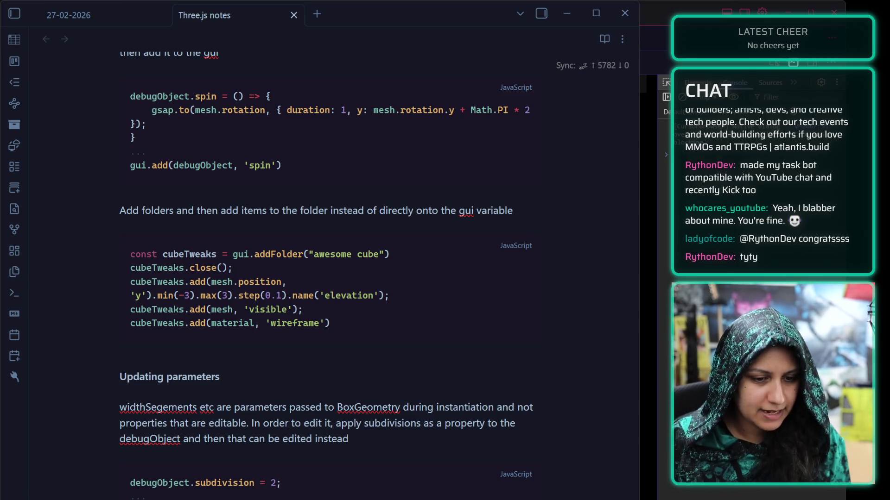
{"action": "left_click", "coordinate": [281, 483]}
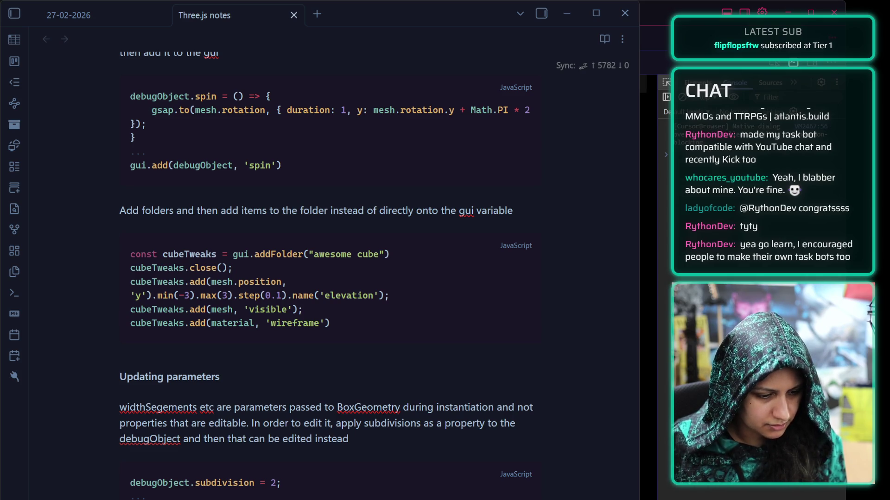
{"action": "left_click", "coordinate": [281, 483]}
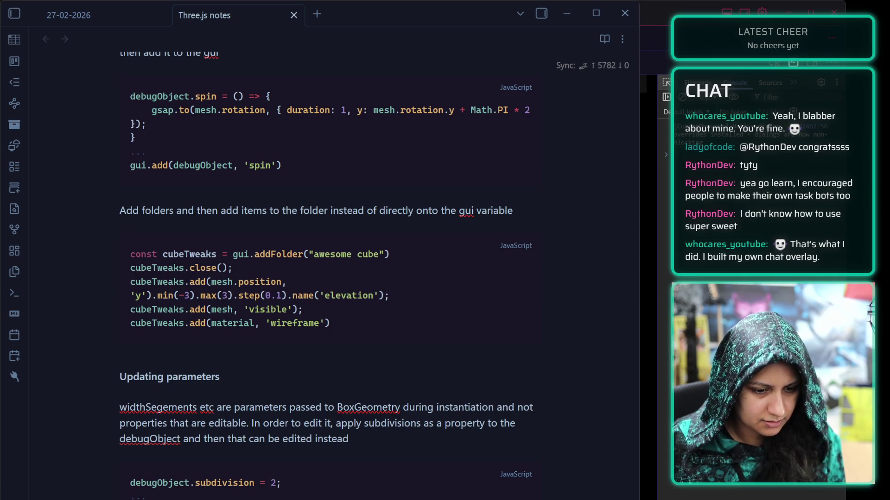
{"action": "left_click", "coordinate": [158, 469]}
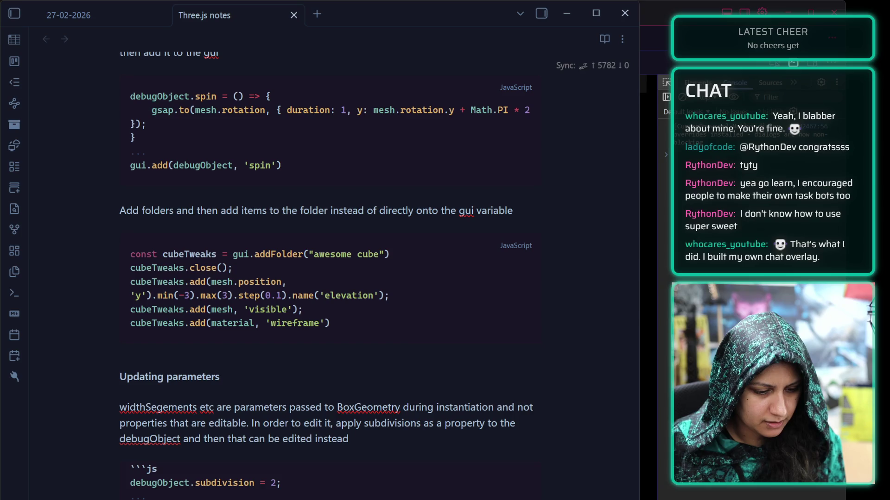
Append: 'It's named subdivision so it can be used on widthSegments, heightSegments, and depthSegments.'.
{"action": "left_click", "coordinate": [403, 437]}
{"action": "type", "text": ". I"}
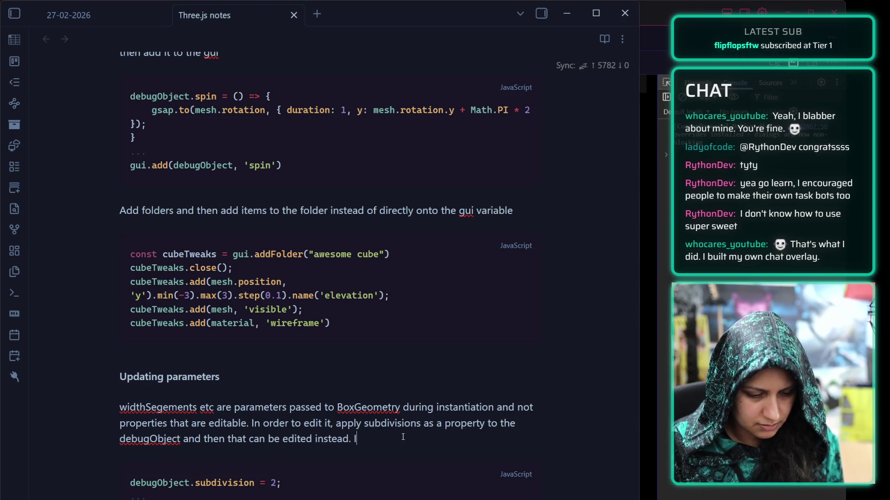
{"action": "type", "text": "t's na"}
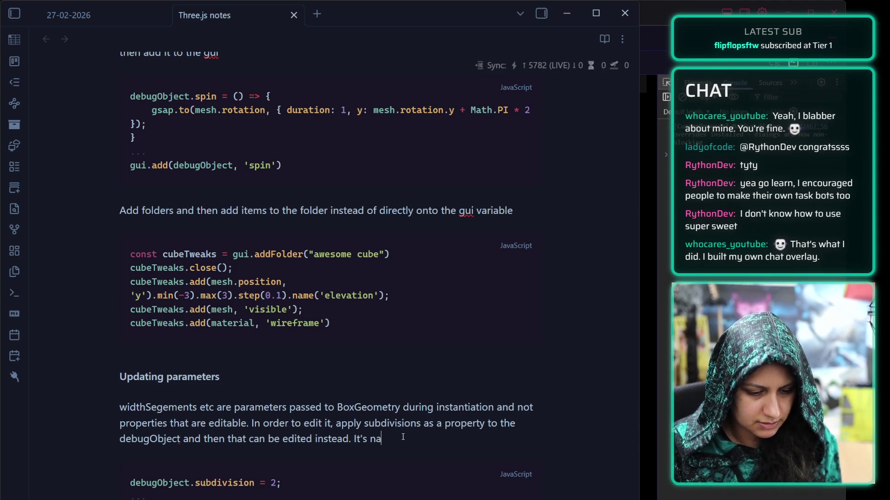
{"action": "type", "text": "med subdivision so"}
{"action": "key", "text": "BackSpace"}
{"action": "key", "text": "BackSpace"}
{"action": "key", "text": "BackSpace"}
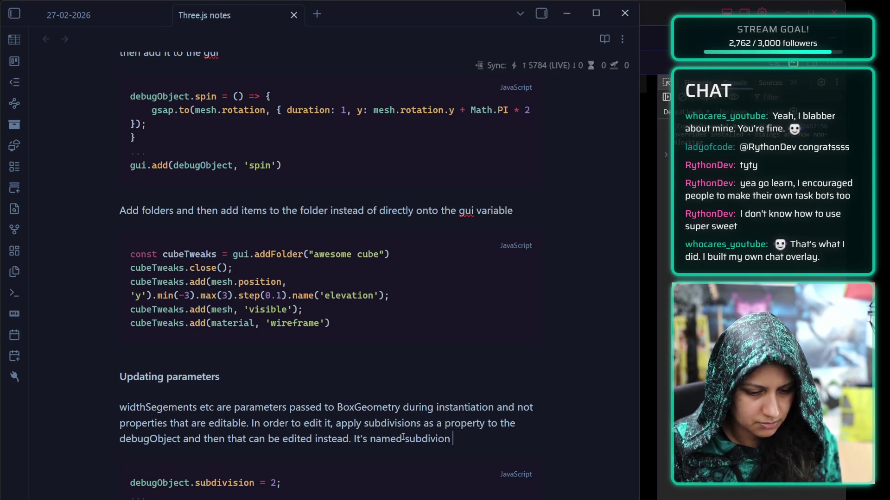
{"action": "type", "text": "sion so it can be used "}
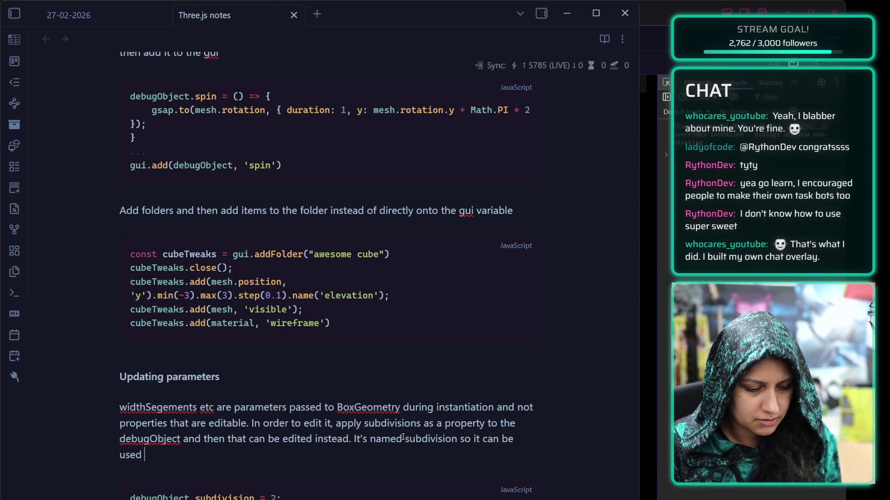
{"action": "type", "text": "on widthSegments, "}
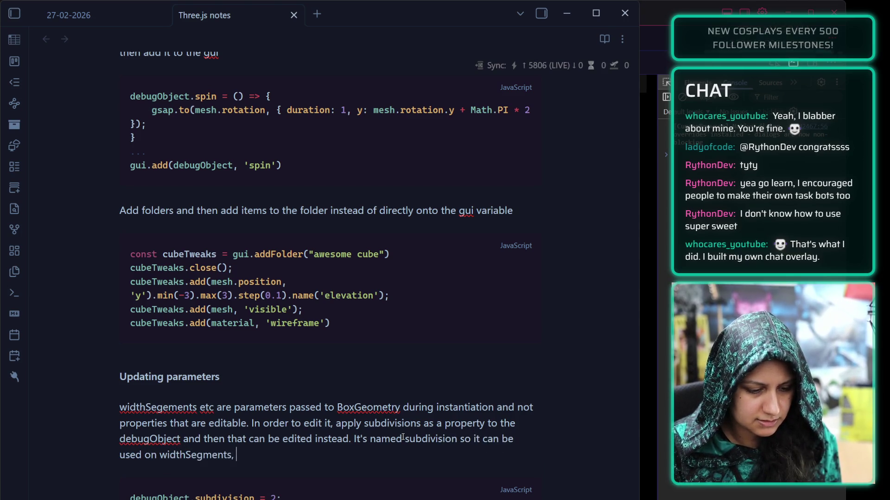
{"action": "type", "text": "heightSegm"}
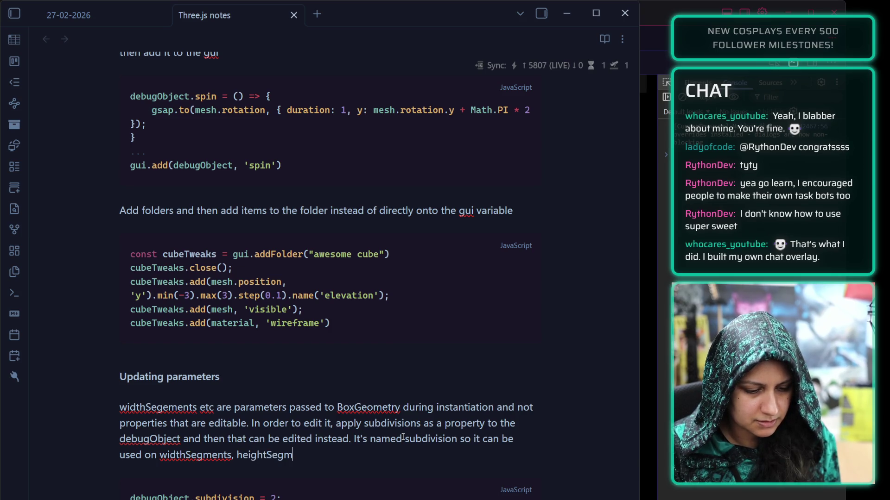
{"action": "type", "text": "ents, and depthS"}
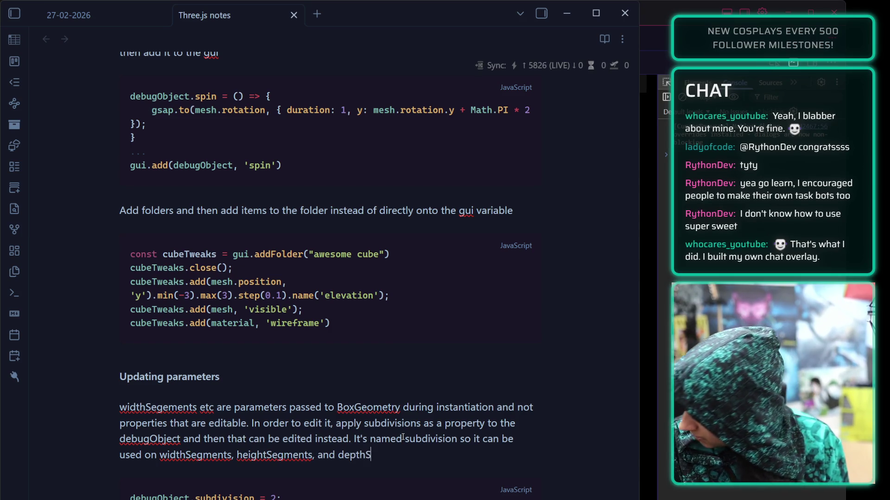
{"action": "type", "text": "egments"}
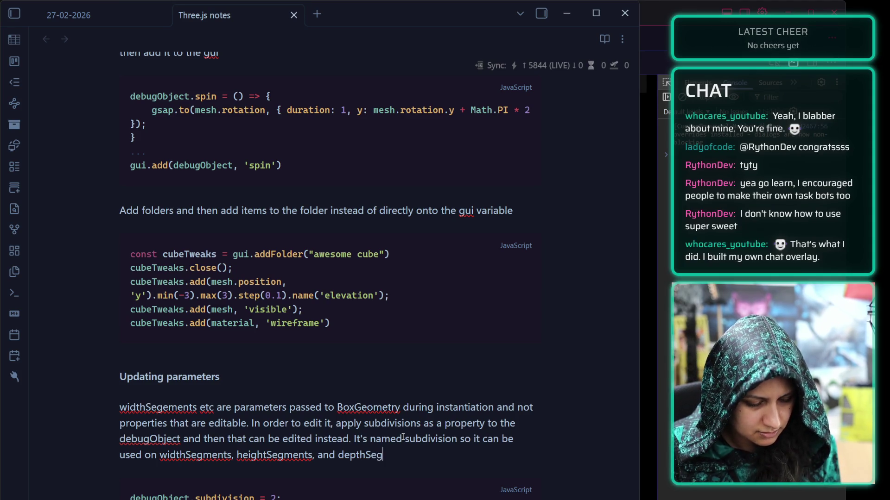
{"action": "type", "text": "."}
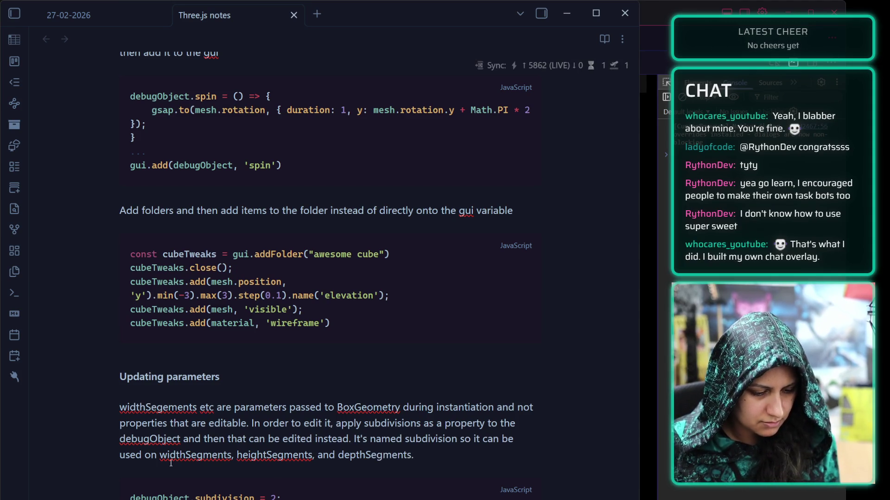
Insert 'all three of' after 'used on' in the paragraph.
{"action": "left_click", "coordinate": [158, 455]}
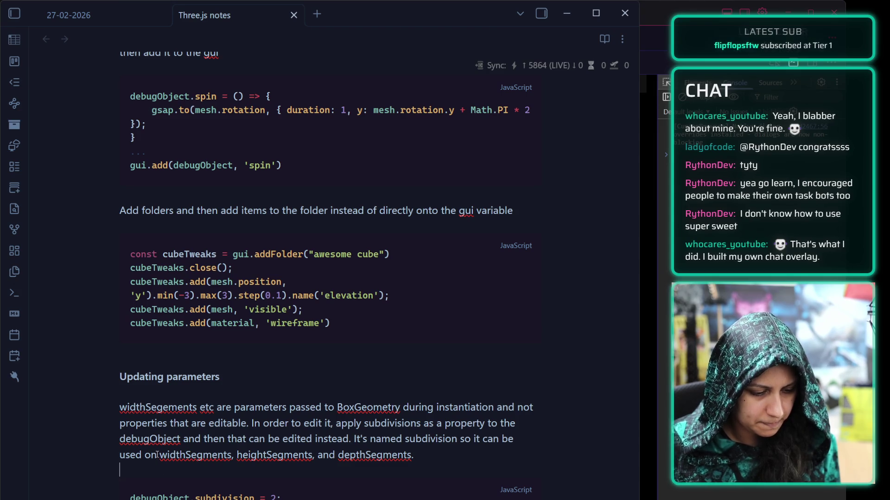
{"action": "type", "text": "all three of"}
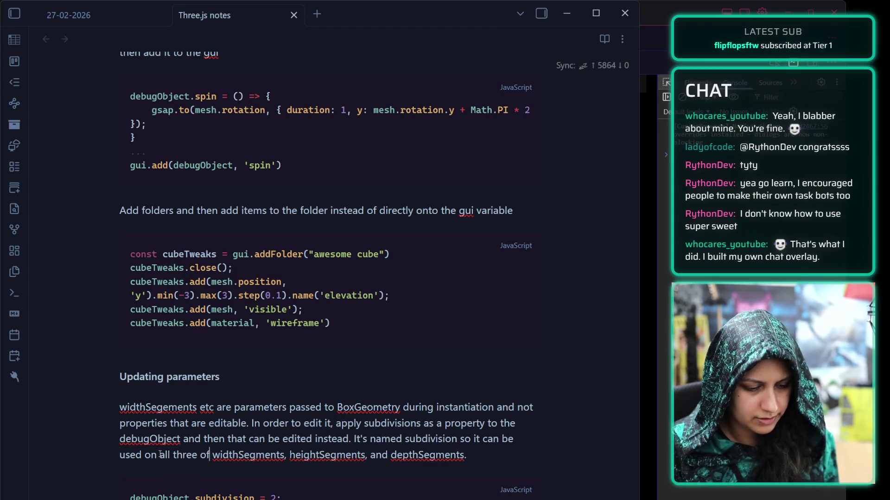
{"action": "scroll", "coordinate": [183, 462], "scroll_direction": "down", "scroll_amount": 1}
{"action": "scroll", "coordinate": [183, 462], "scroll_direction": "down", "scroll_amount": 1}
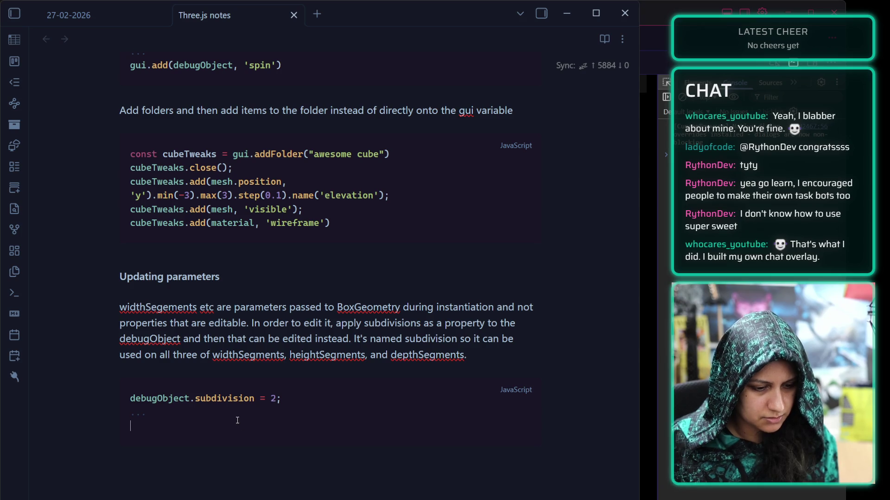
Paste the gui.add subdivision control (min 1, max 20, step 1) that rebuilds the BoxGeometry, then switch to VS Code.
{"action": "key", "text": "ctrl+v"}
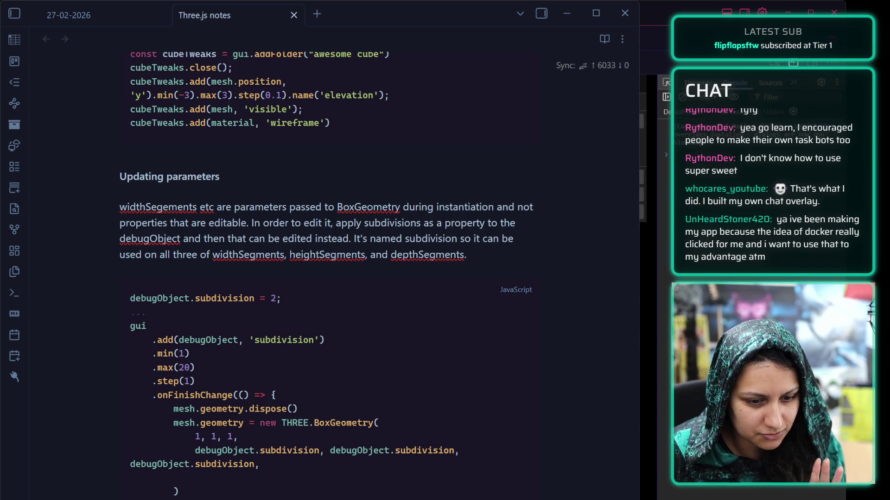
{"action": "key", "text": "alt+Tab"}
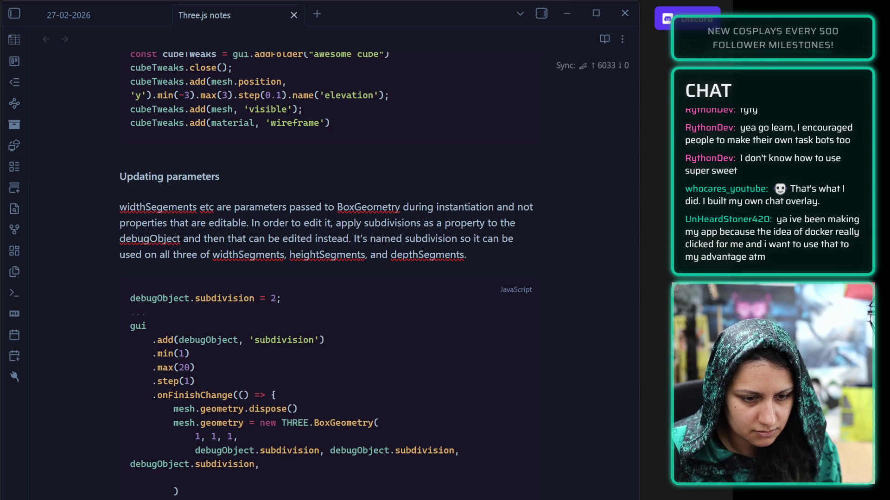
{"action": "key", "text": "alt+Tab"}
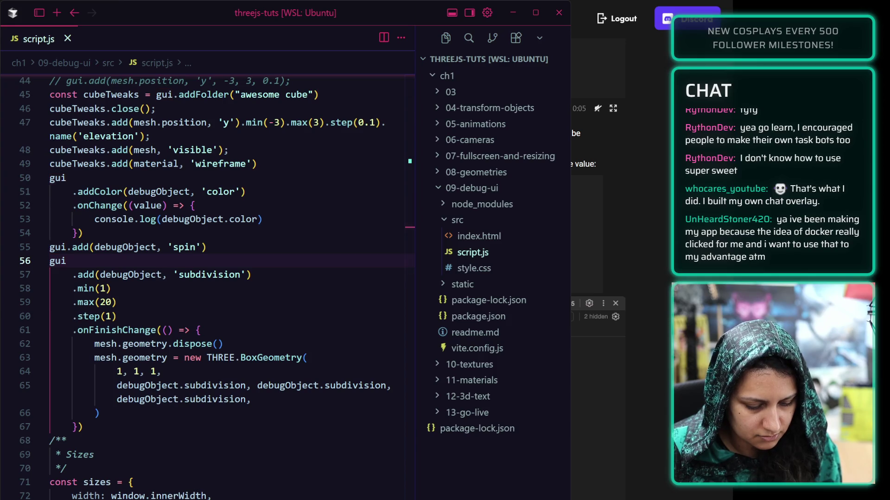
Collapse the 09-debug-ui folder and widen the VS Code window so script.js lines unwrap.
{"action": "right_click", "coordinate": [505, 204]}
{"action": "left_click", "coordinate": [368, 499]}
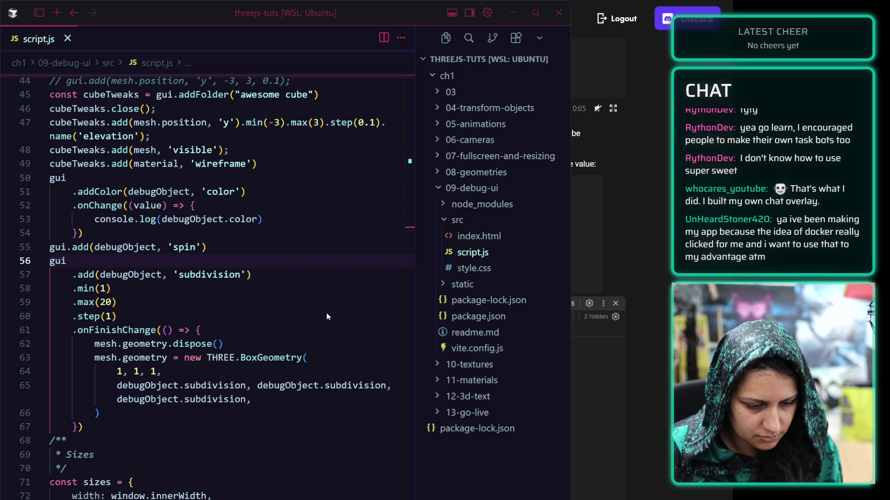
{"action": "left_click", "coordinate": [475, 194]}
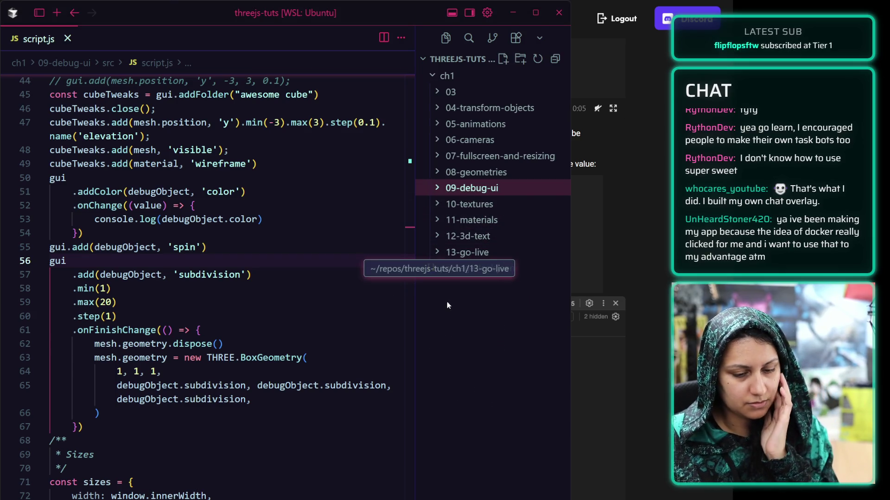
{"action": "left_click_drag", "start_coordinate": [567, 269], "coordinate": [653, 276]}
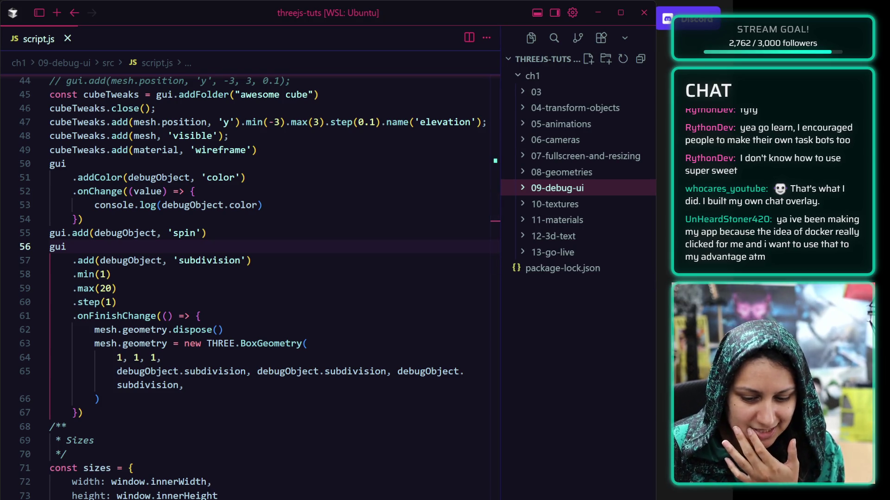